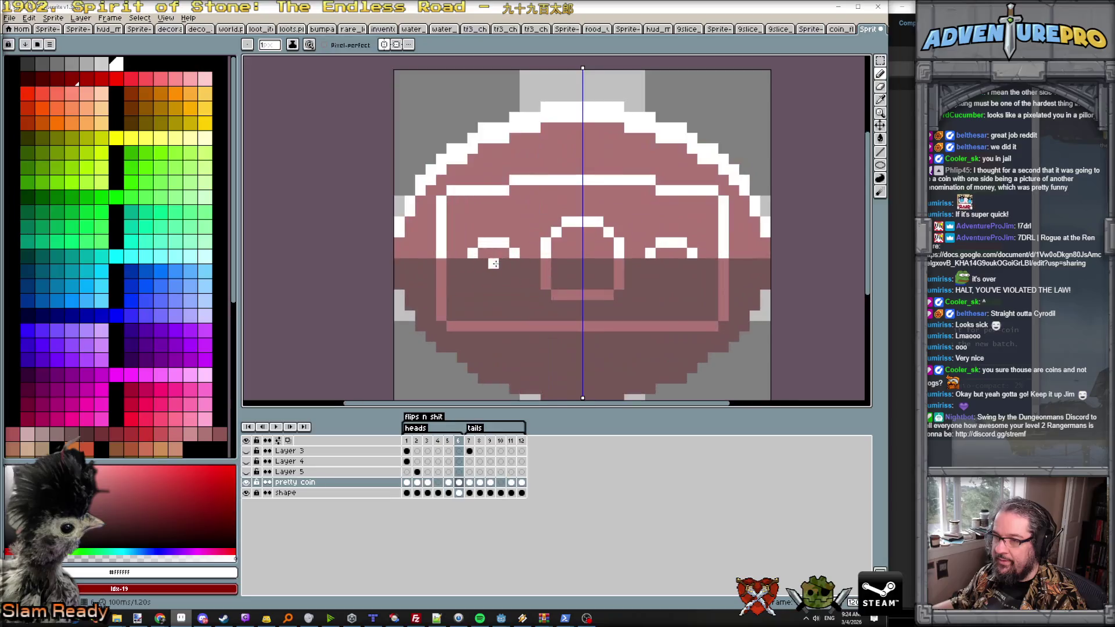
Step: Repaint both eyes' pixels in white and pink, comparing against the previous frame
left_click(462, 253)
left_click(503, 254, "alt")
left_click(498, 243)
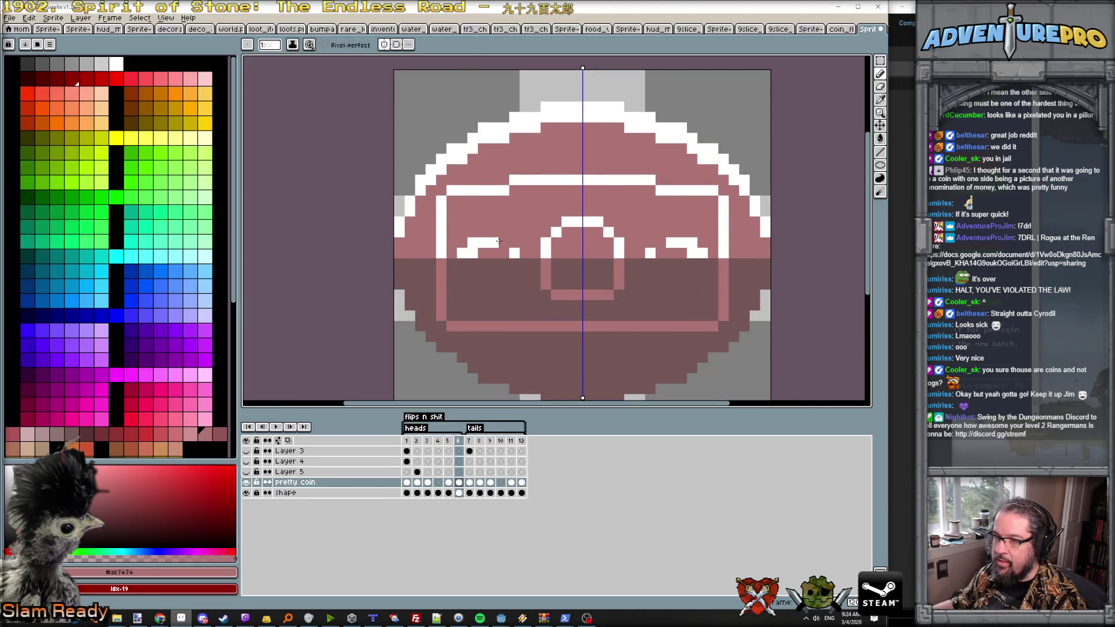
left_click(471, 254)
key("Left")
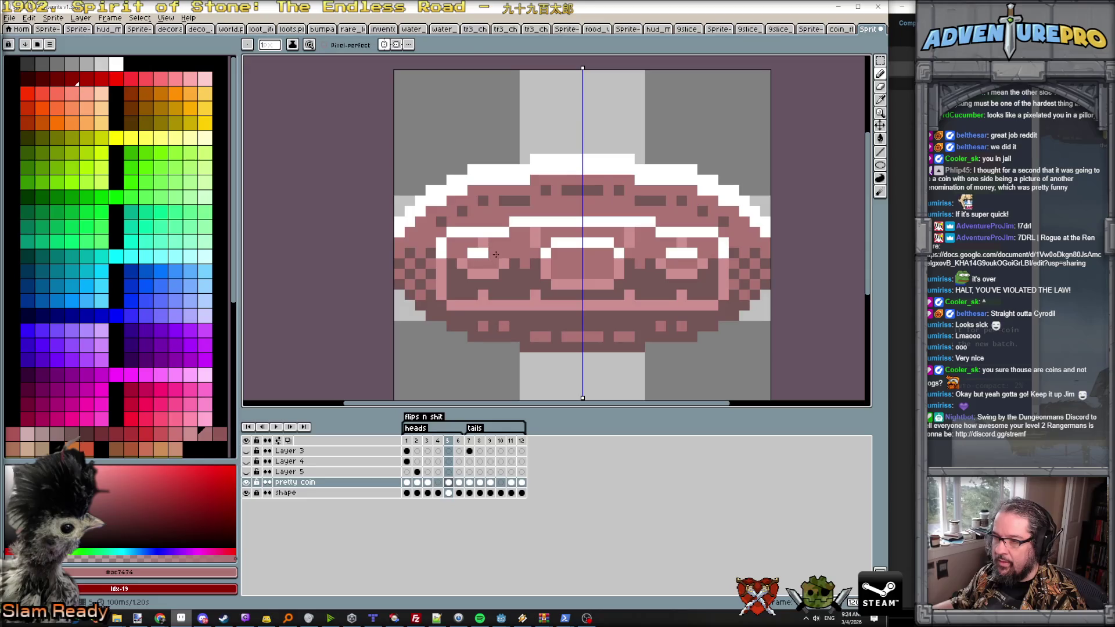
left_click(495, 255, "alt")
key("Right")
key("Left")
key("Right")
Step: Add a white pixel at the eye's end and pink pixels under the left eye
left_click(503, 254)
key("Left")
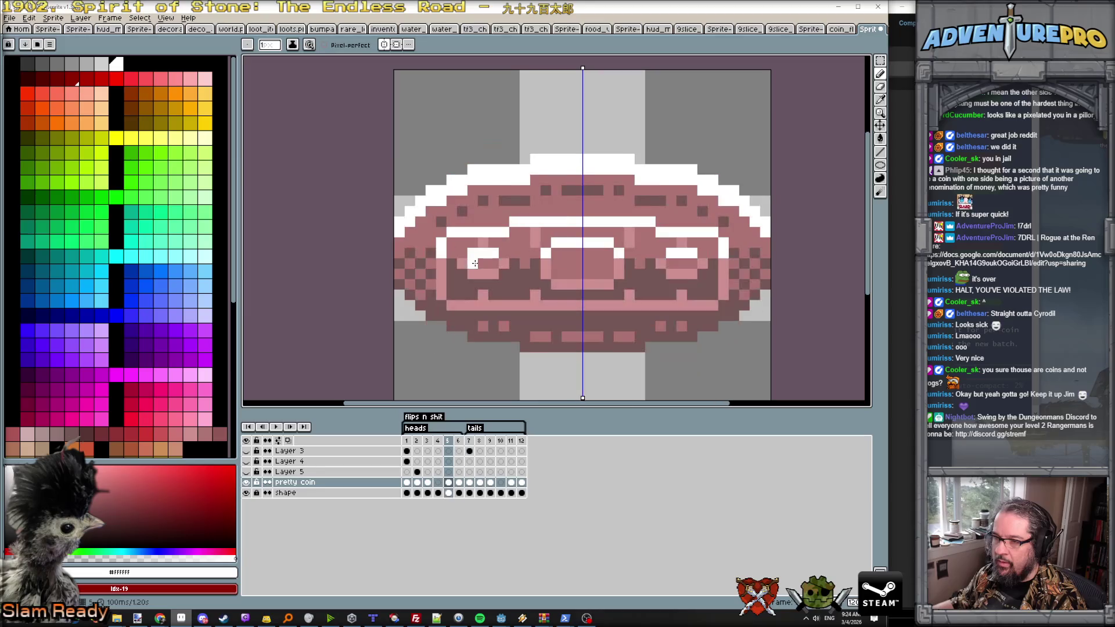
key("Left")
key("Right")
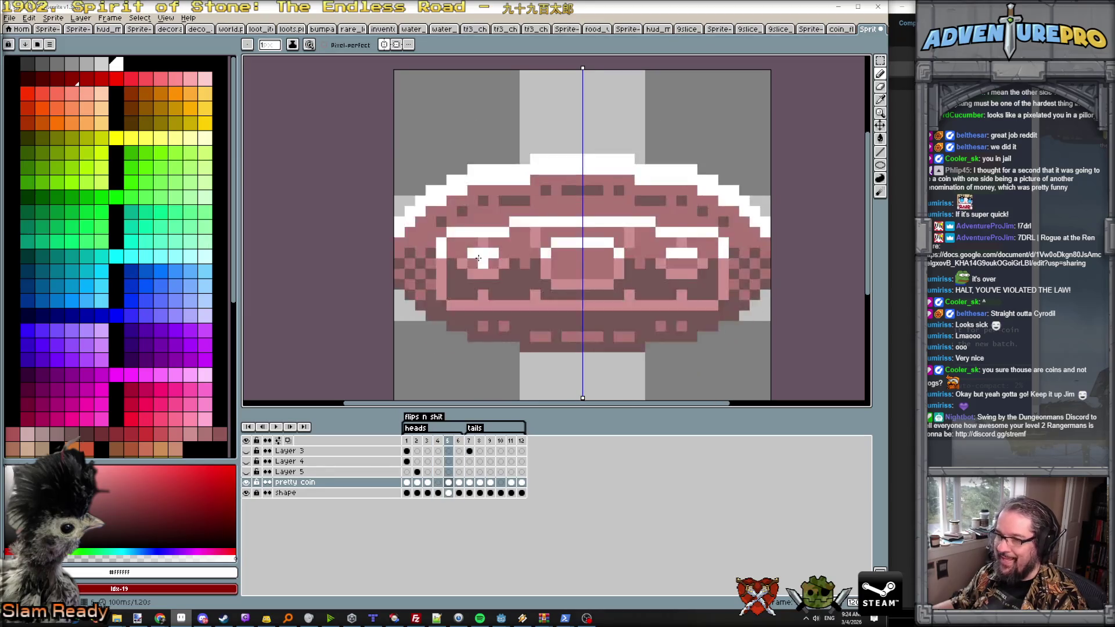
key("Right")
left_click(462, 243, "alt")
left_click_drag(462, 264, 489, 270)
left_click(505, 265)
key("Left")
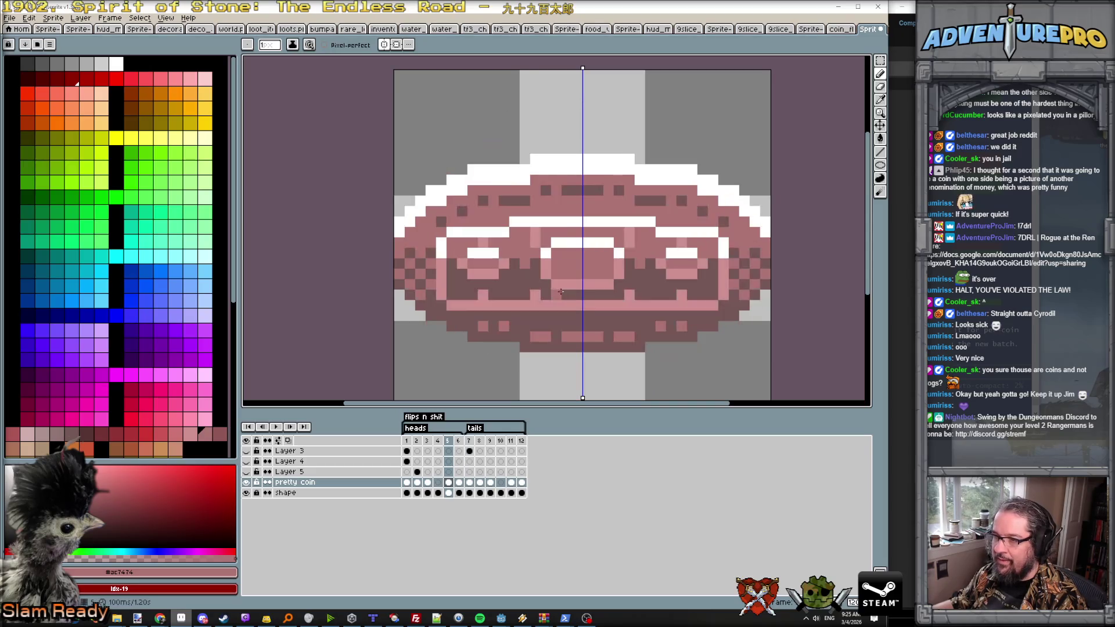
Step: Sample the lighter pink and draw mirrored light-pink streaks in the upper band and beside the arch
left_click(557, 284, "alt")
key("Right")
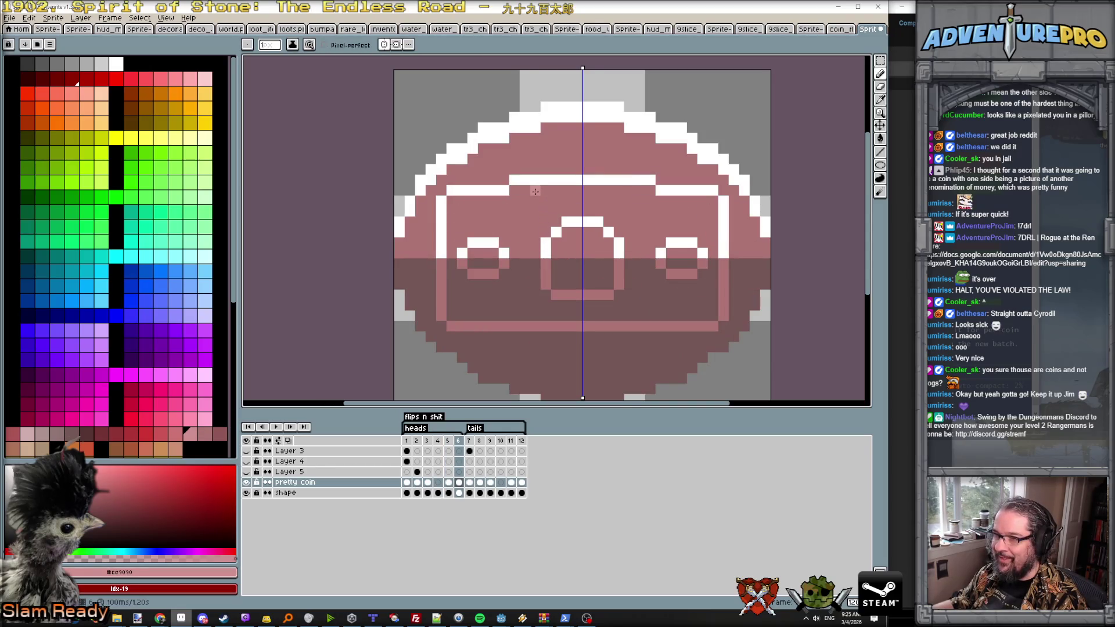
key("Left")
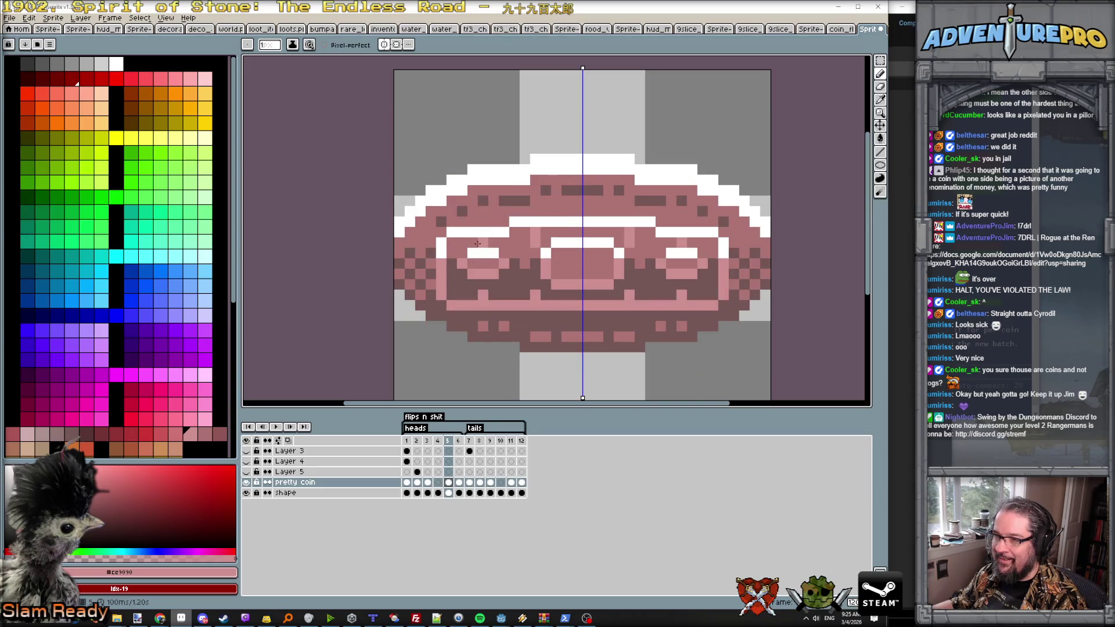
key("Right")
left_click_drag(482, 226, 482, 200)
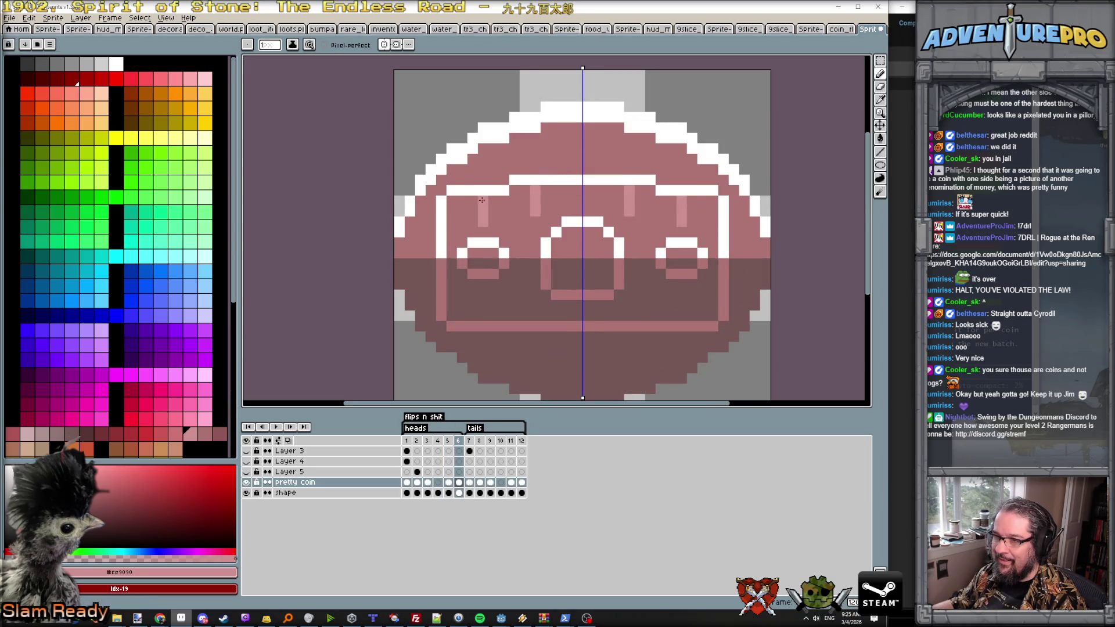
left_click_drag(533, 314, 533, 292)
left_click(482, 315)
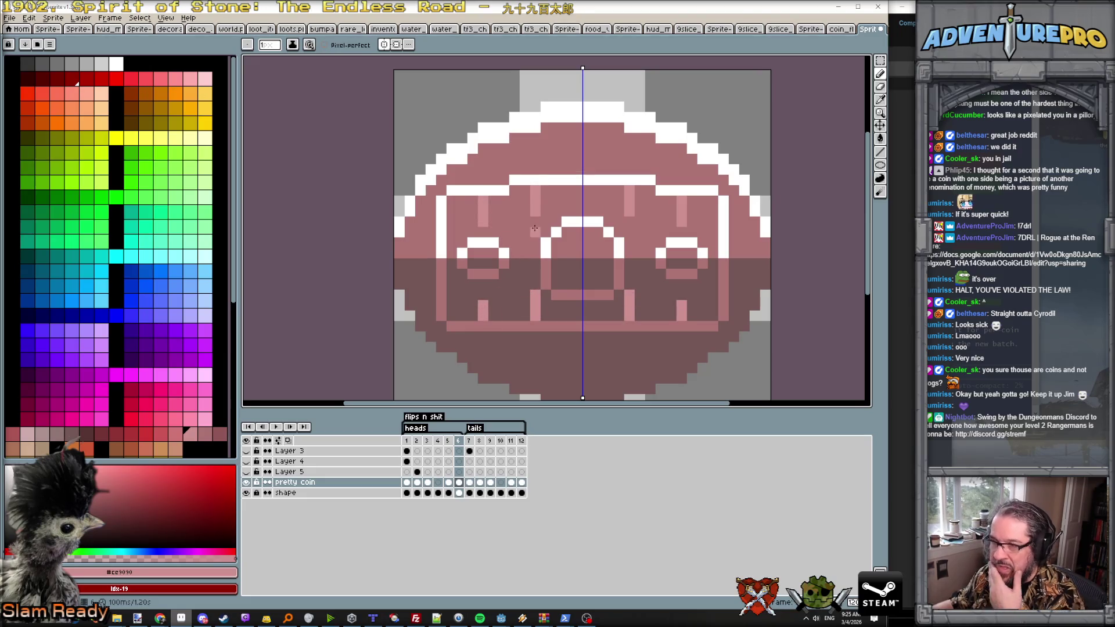
Step: Repaint the lower streaks in a slightly darker pink and compare with the previous frame
left_click(547, 273, "alt")
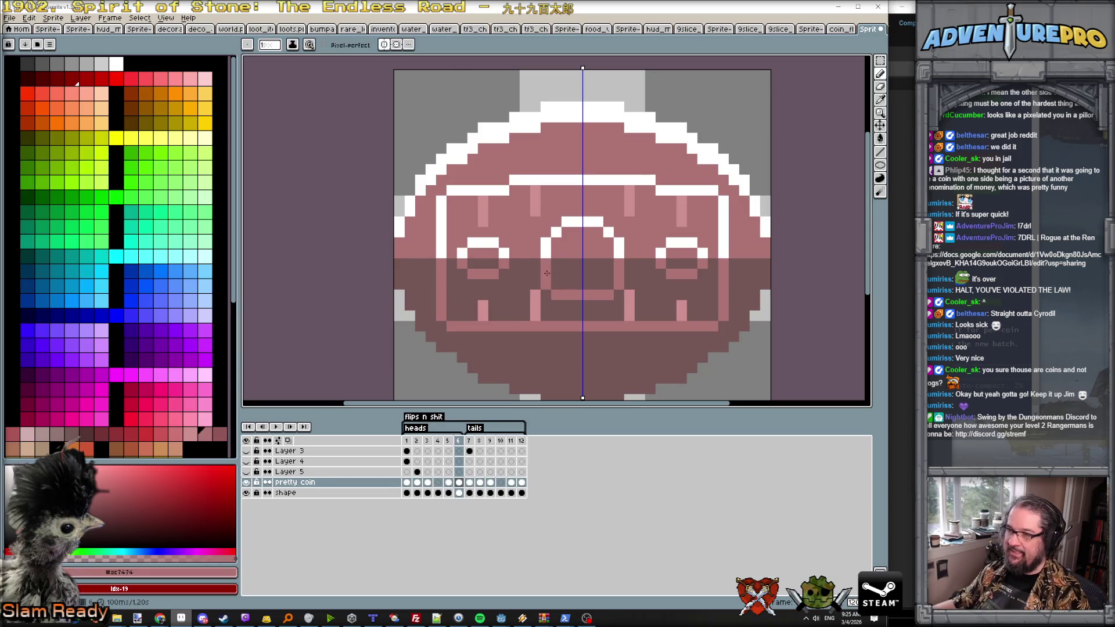
left_click_drag(534, 317, 533, 292)
left_click(482, 317)
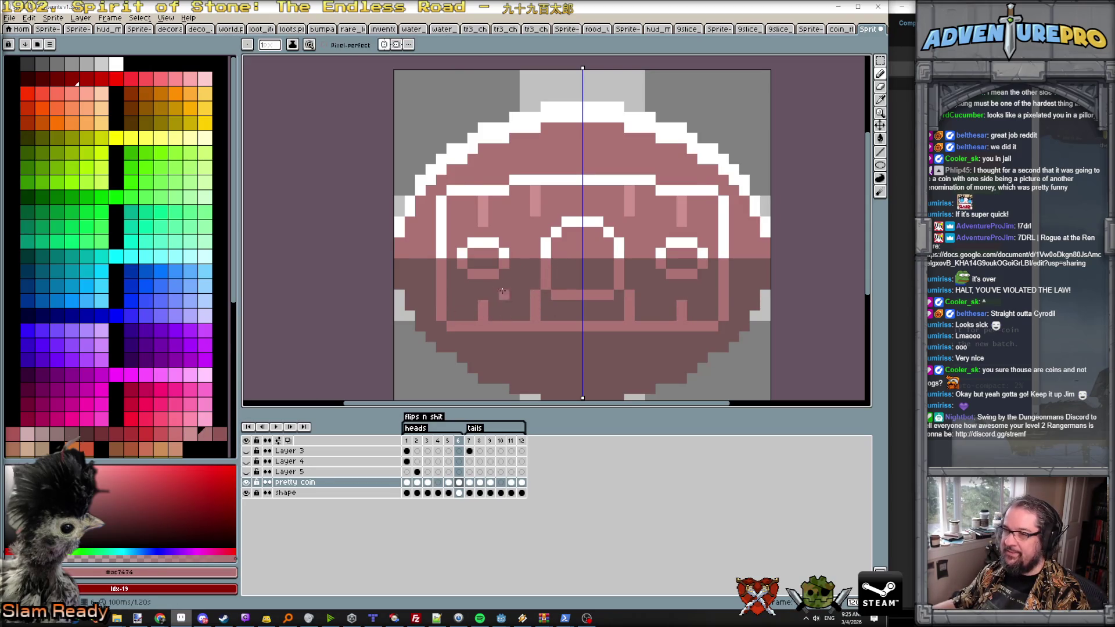
key("comma")
key("period")
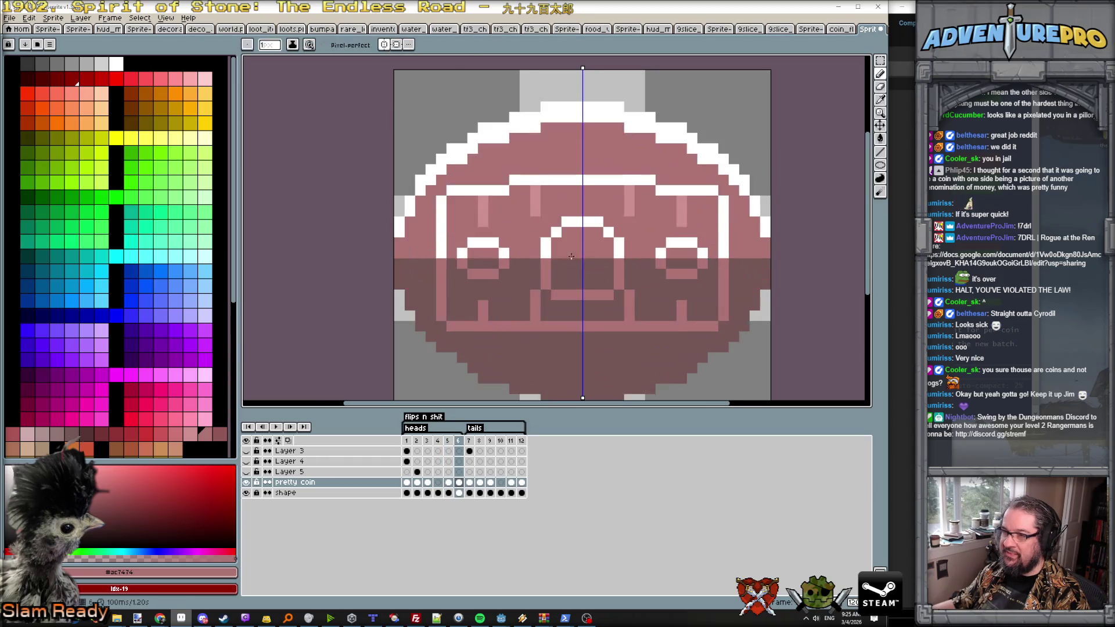
Step: Fill the centre arch light pink and add a light-pink streak beside it
left_click_drag(566, 278, 566, 263)
left_click(567, 263)
left_click(546, 295)
left_click(534, 203, "alt")
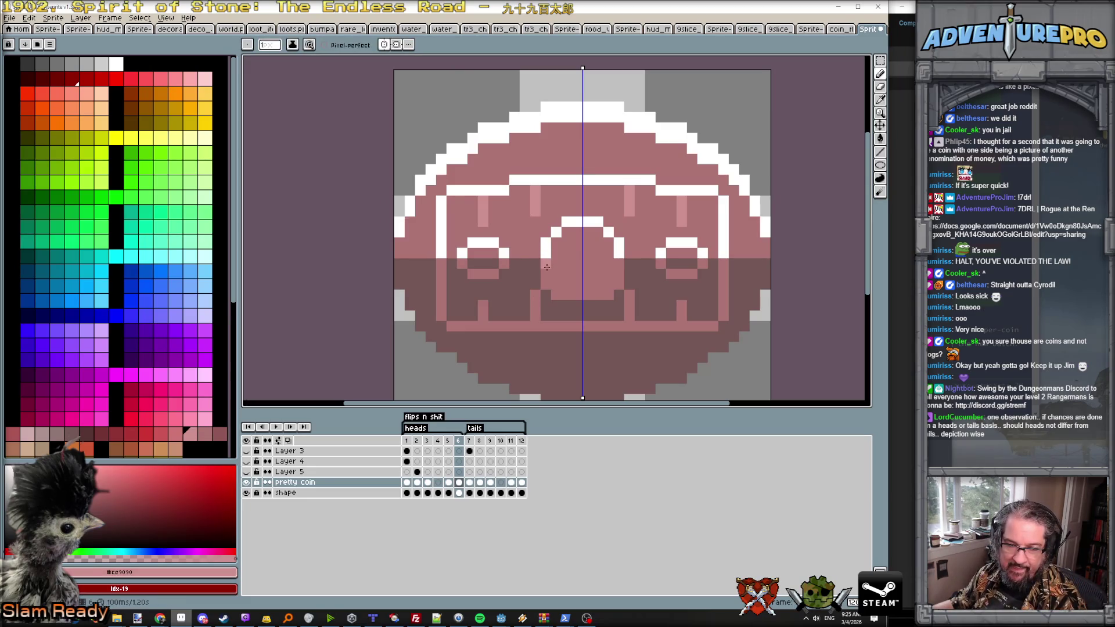
mouse_move(546, 267)
left_mouse_down()
mouse_move(556, 295)
mouse_move(581, 295)
left_mouse_up()
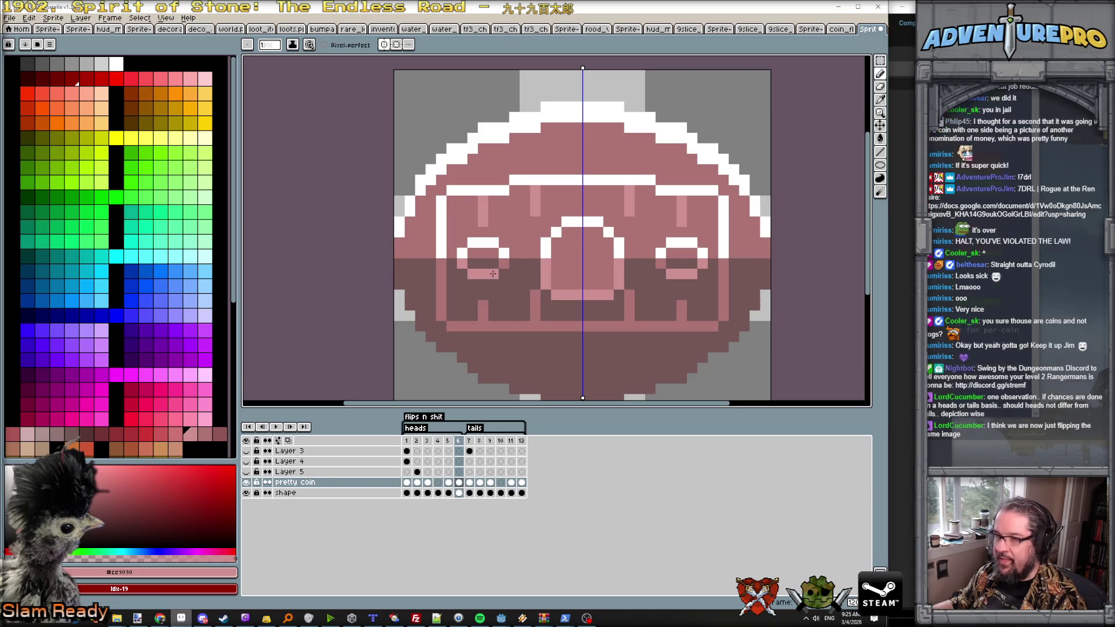
scroll(512, 296, "down", 2)
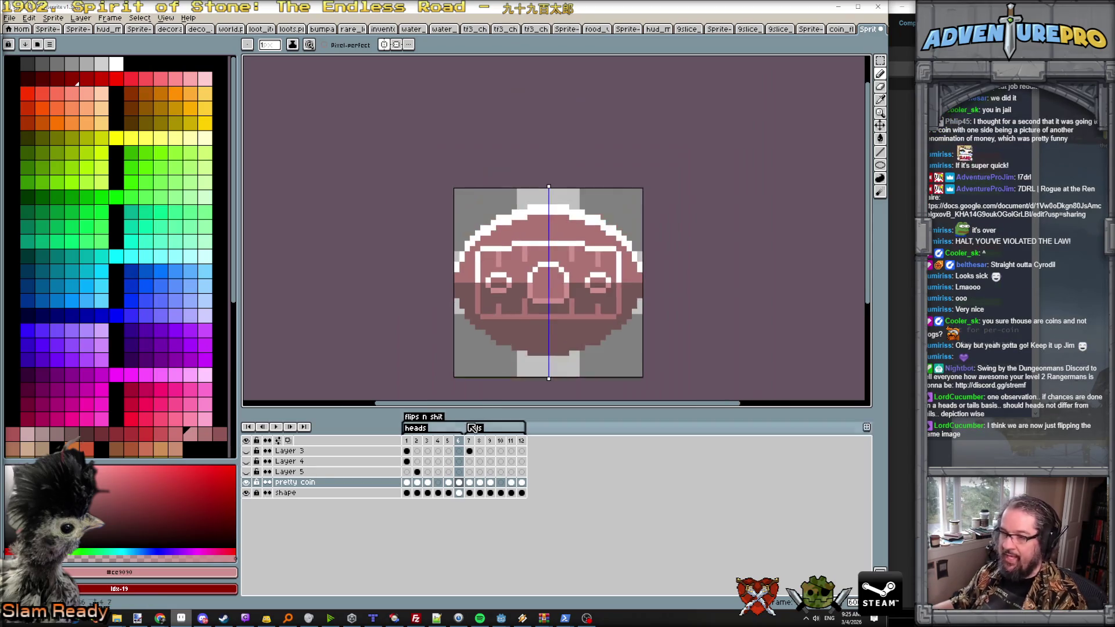
left_click(283, 426)
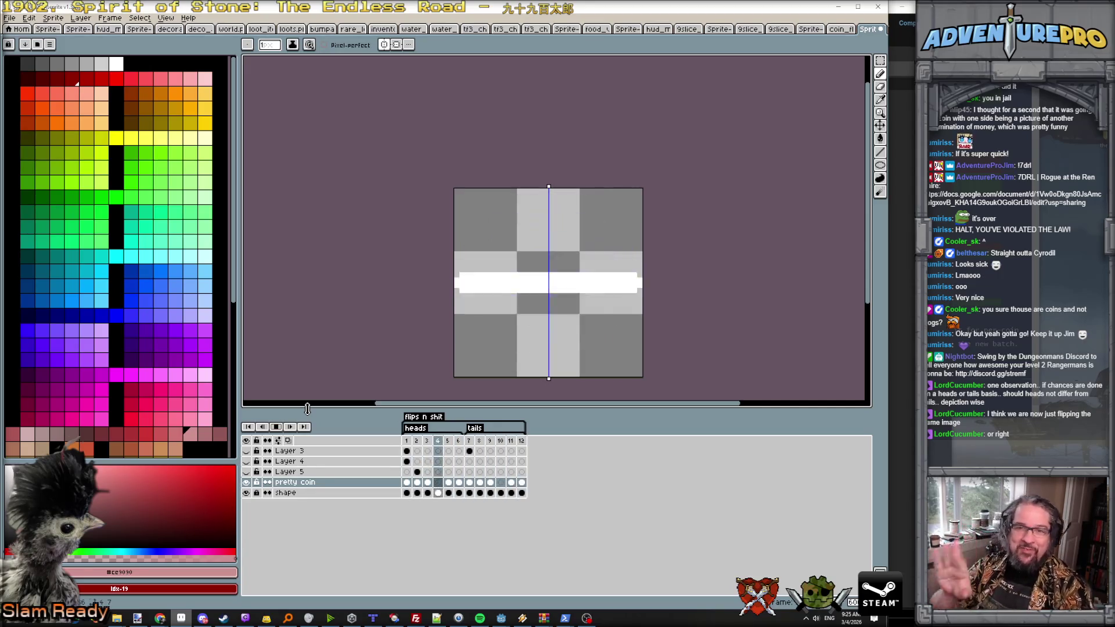
left_click(279, 427)
key("Right")
key("Left")
key("Left")
key("Left")
key("Right")
key("Right")
key("Right")
key("Left")
key("Left")
key("Left")
key("Right")
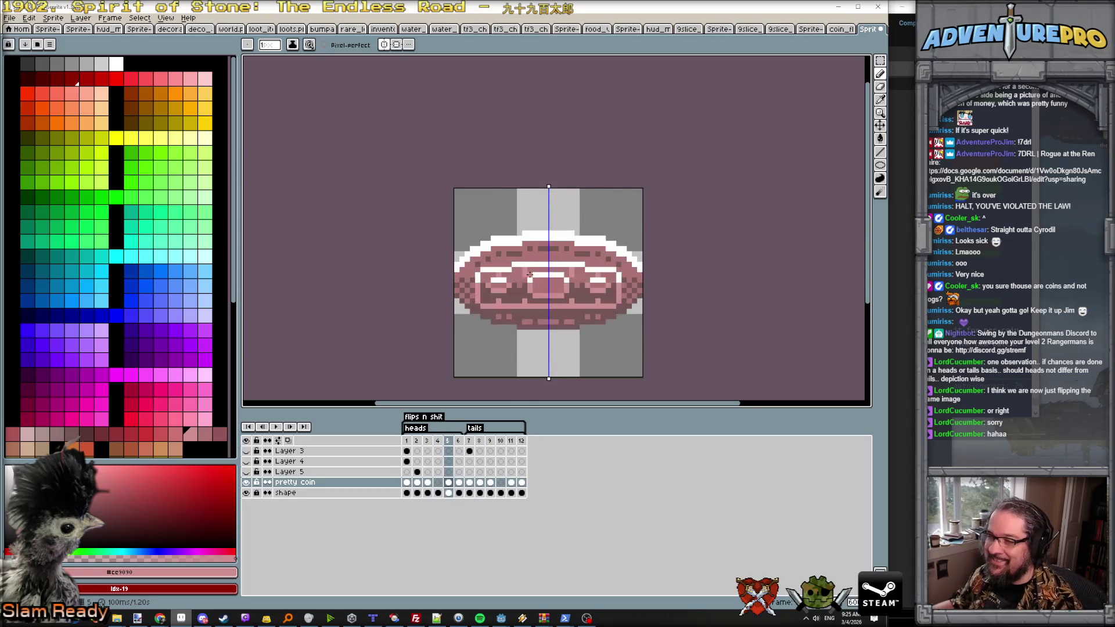
key("Right")
scroll(530, 274, "up", 2)
left_click(414, 280, "alt")
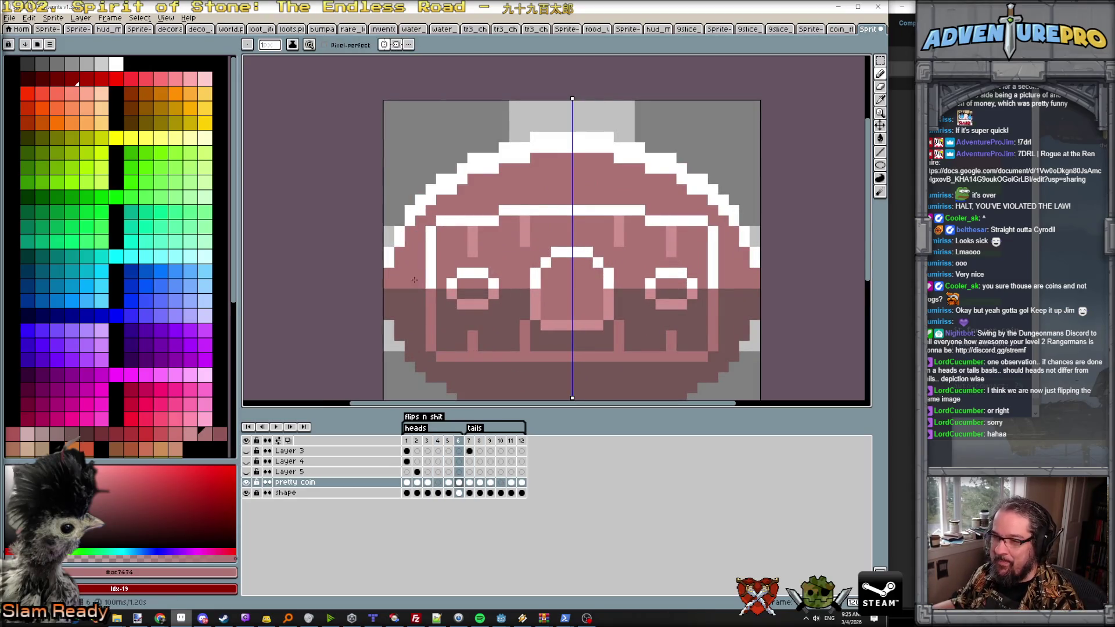
Step: Add lighter shaded pixels to the checker pattern along the coin's lower-left edge
left_click(411, 296)
left_click(415, 313)
left_click(399, 314)
left_click(417, 327)
left_click(412, 333)
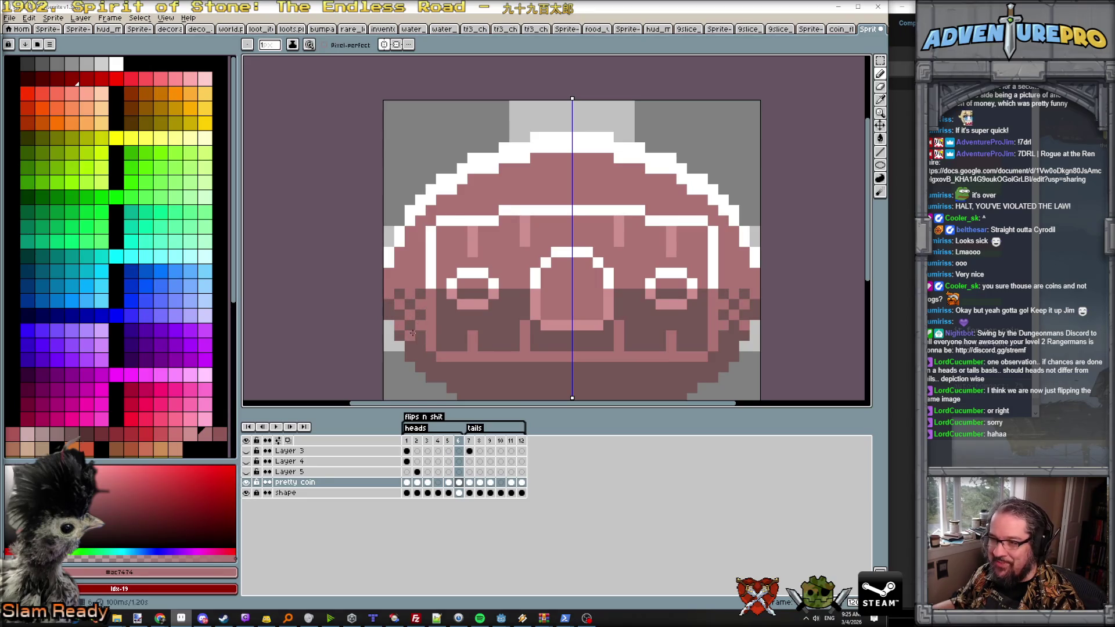
scroll(389, 315, "down", 4)
scroll(440, 311, "up", 3)
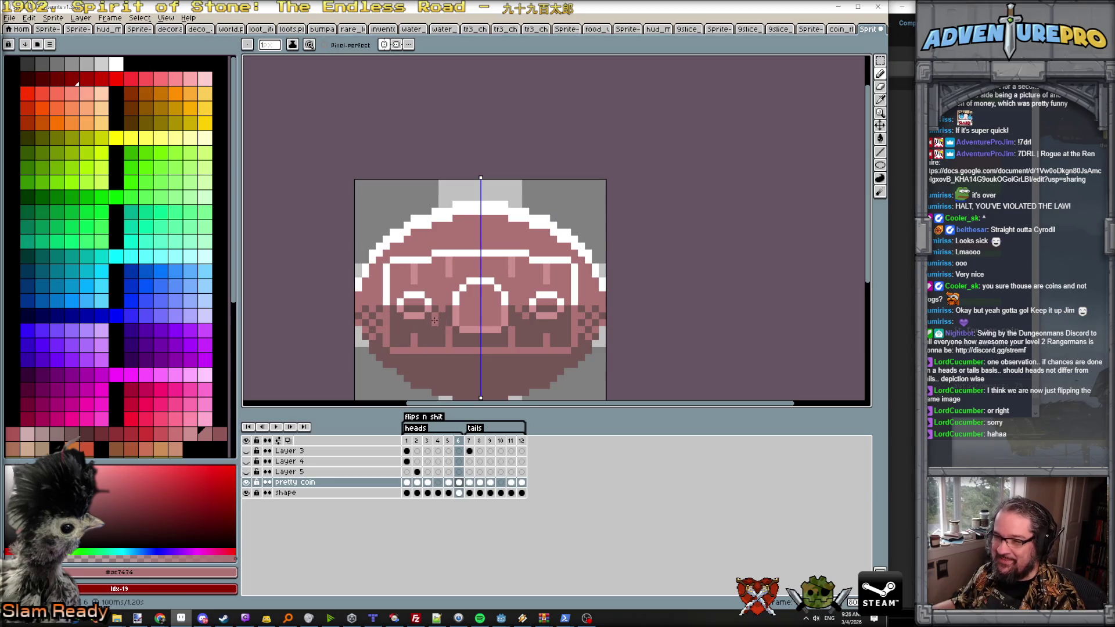
scroll(495, 324, "down", 2)
scroll(517, 324, "up", 3)
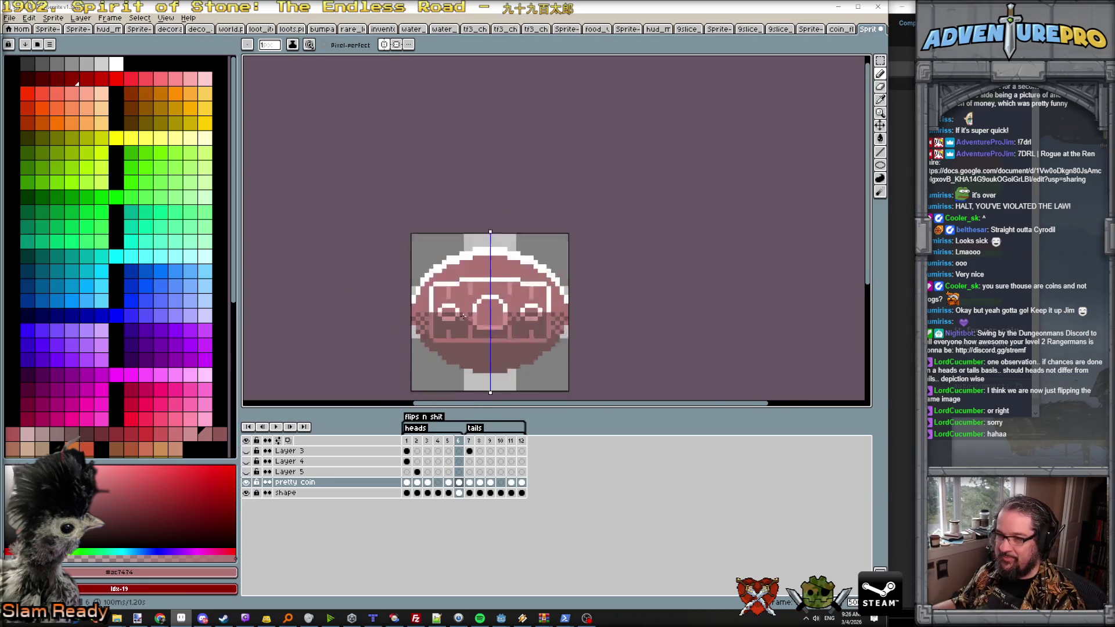
scroll(509, 308, "down", 3)
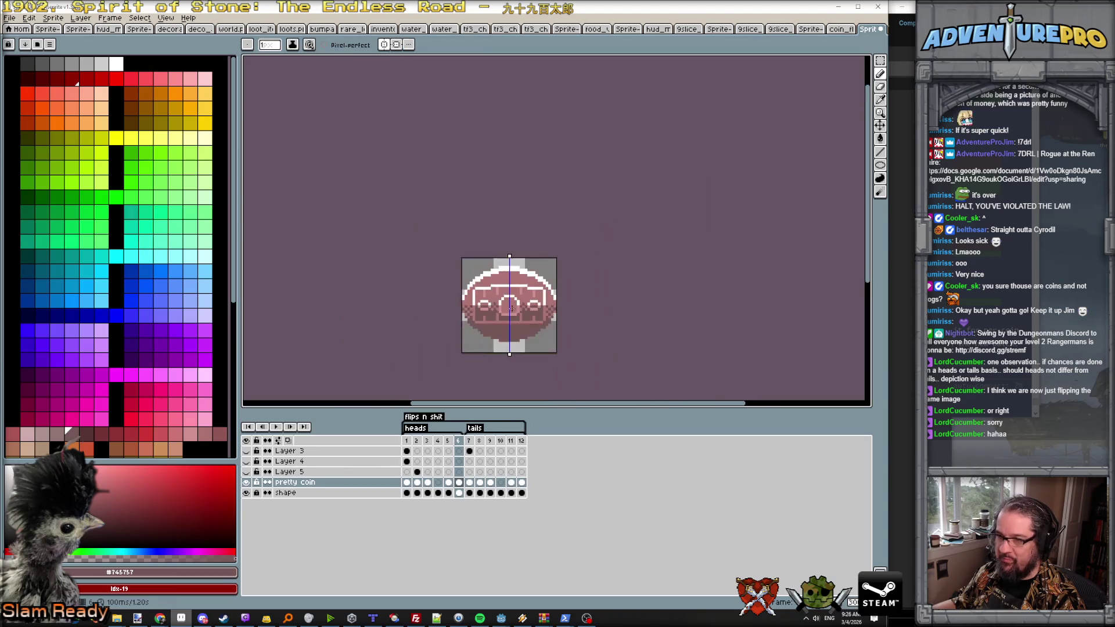
scroll(547, 317, "up", 1)
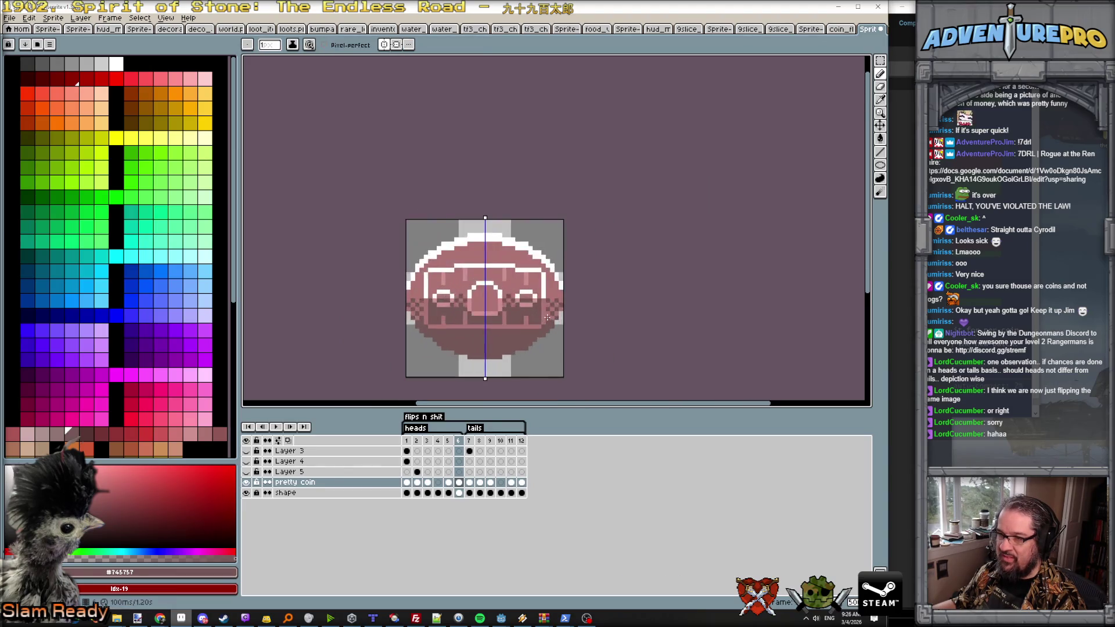
Step: On tails frame 7, preview the flip, then add mid-pink pixels along the lower rows
key("Right")
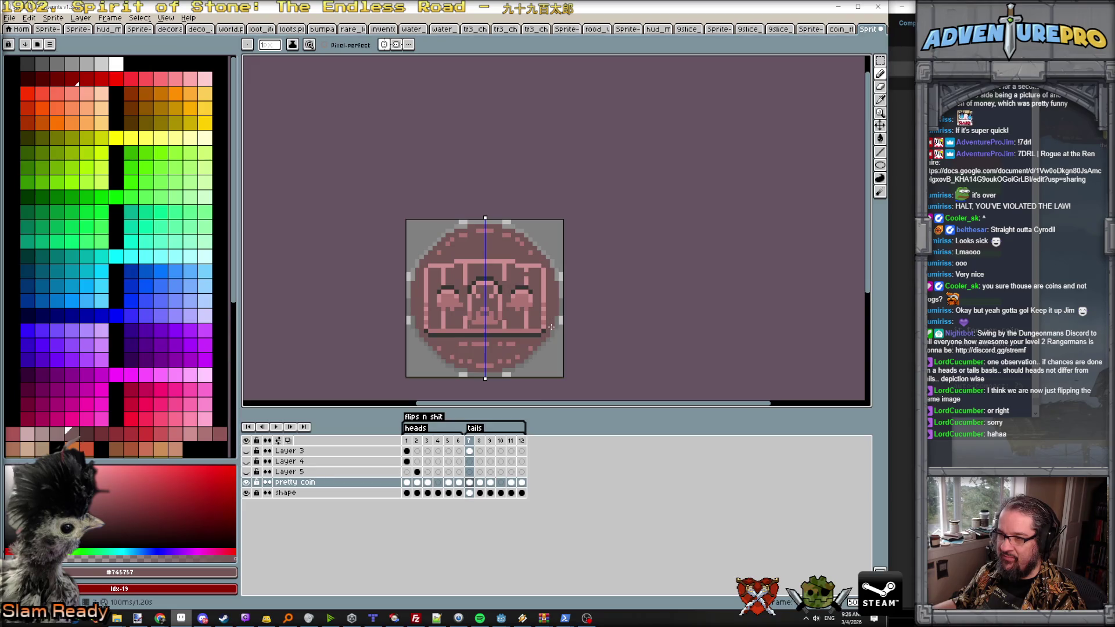
key("Return")
scroll(485, 316, "up", 1)
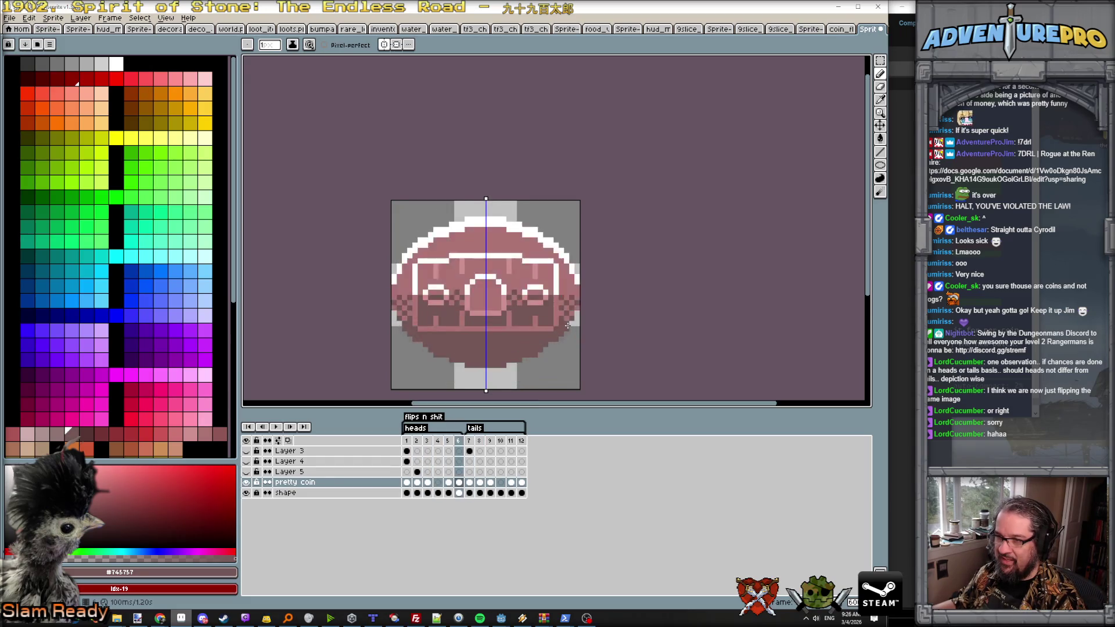
left_click(483, 346, "alt")
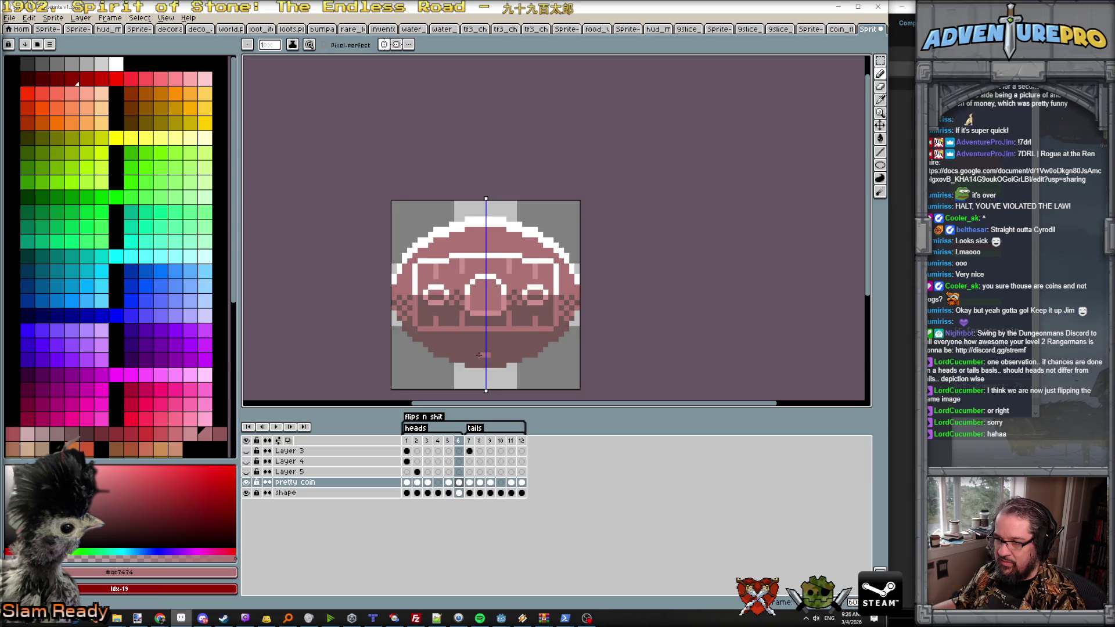
left_click_drag(478, 339, 484, 339)
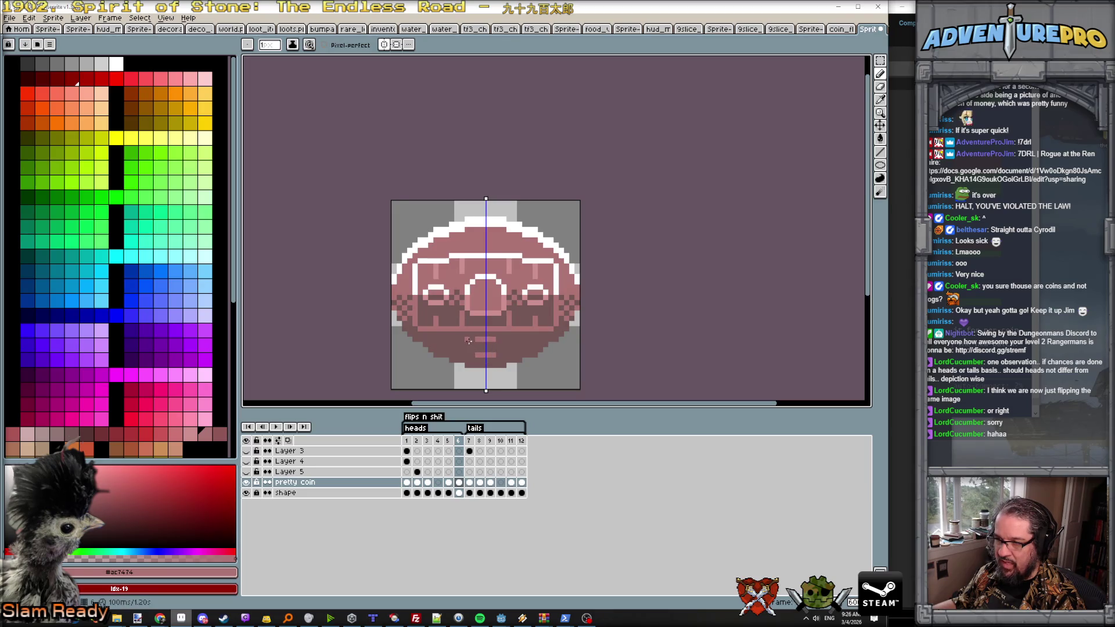
left_click(468, 355)
left_click(460, 355)
left_click(439, 350)
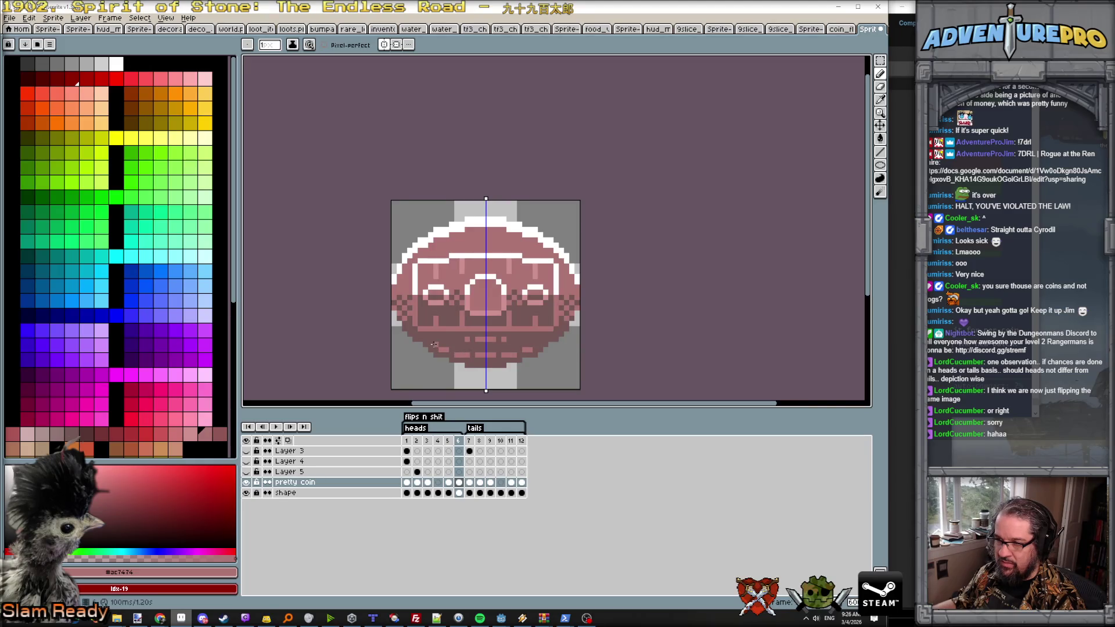
Step: Paint a dark brownish pixel near the top and replay the coin animation
left_click(451, 330, "alt")
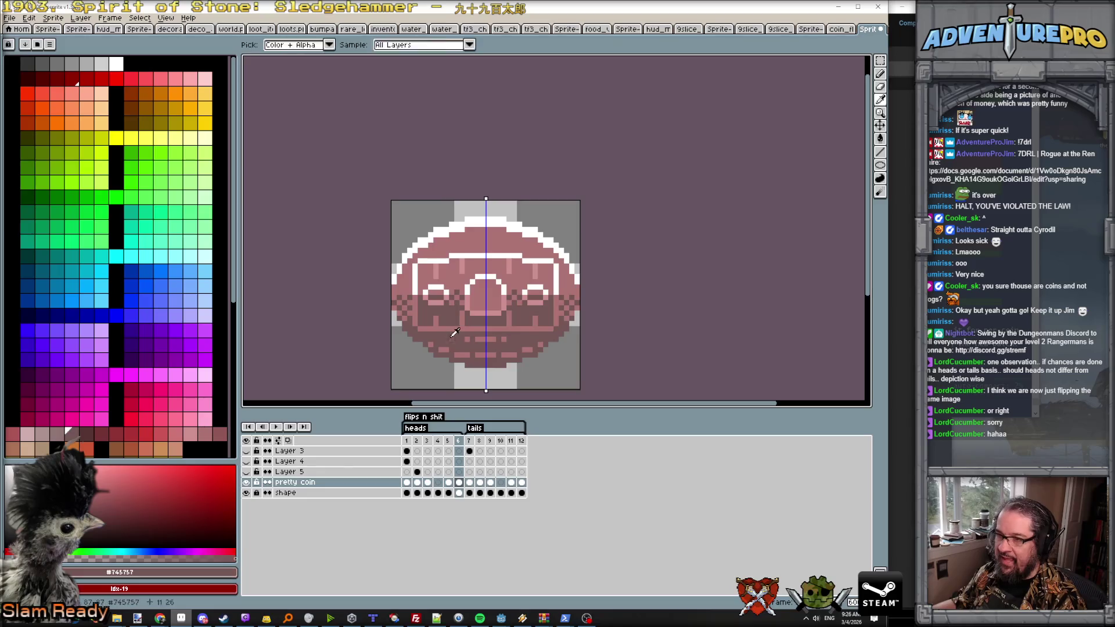
key("Return")
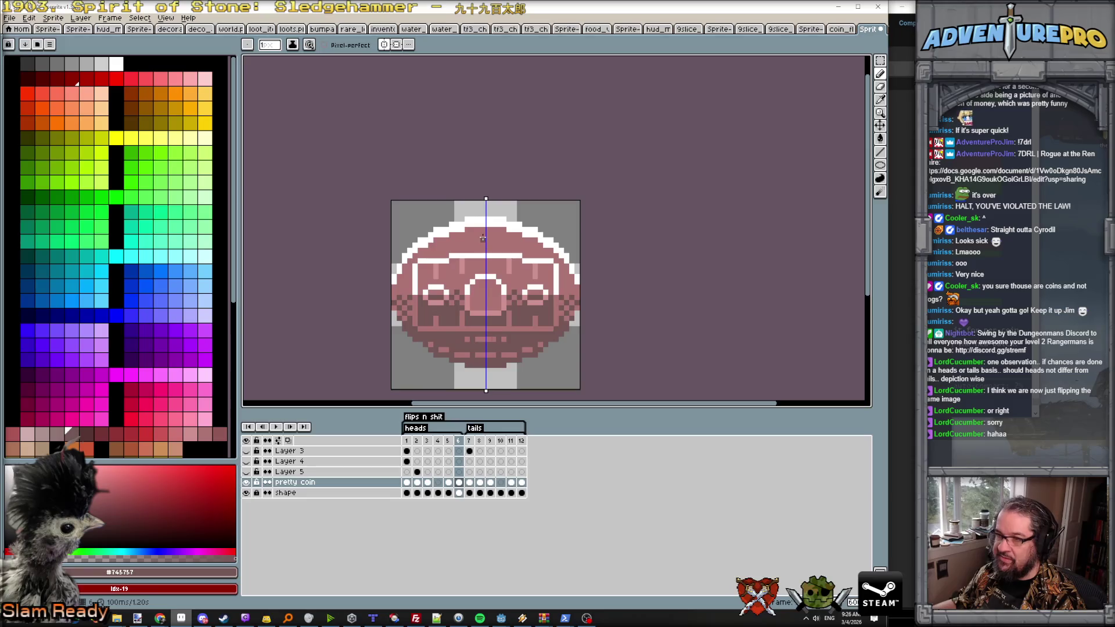
left_click(479, 235)
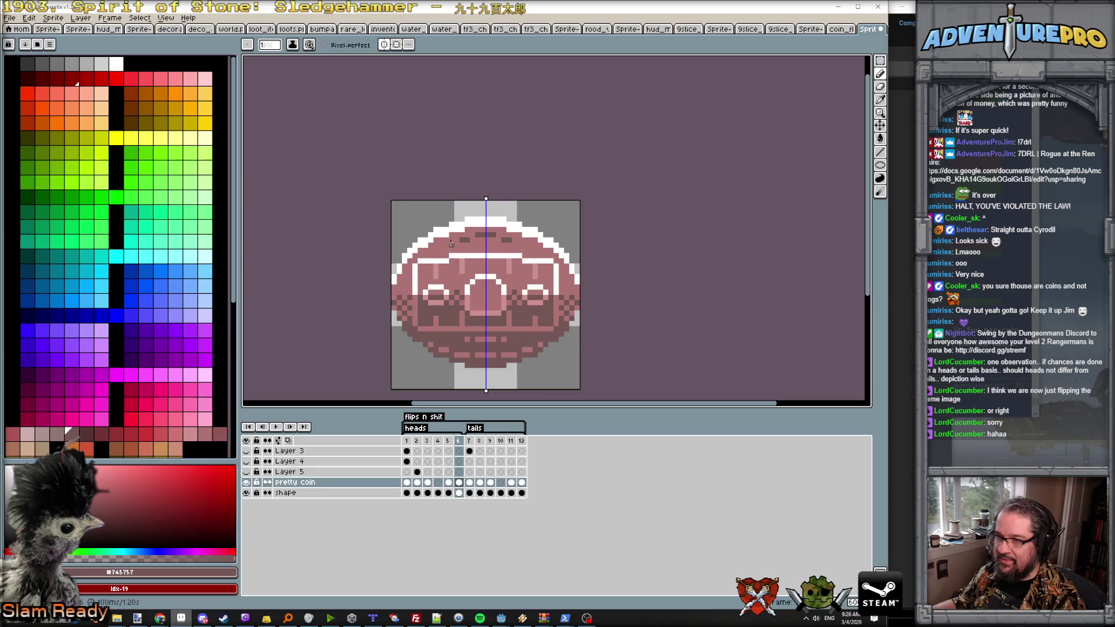
scroll(470, 271, "down", 2)
key("Return")
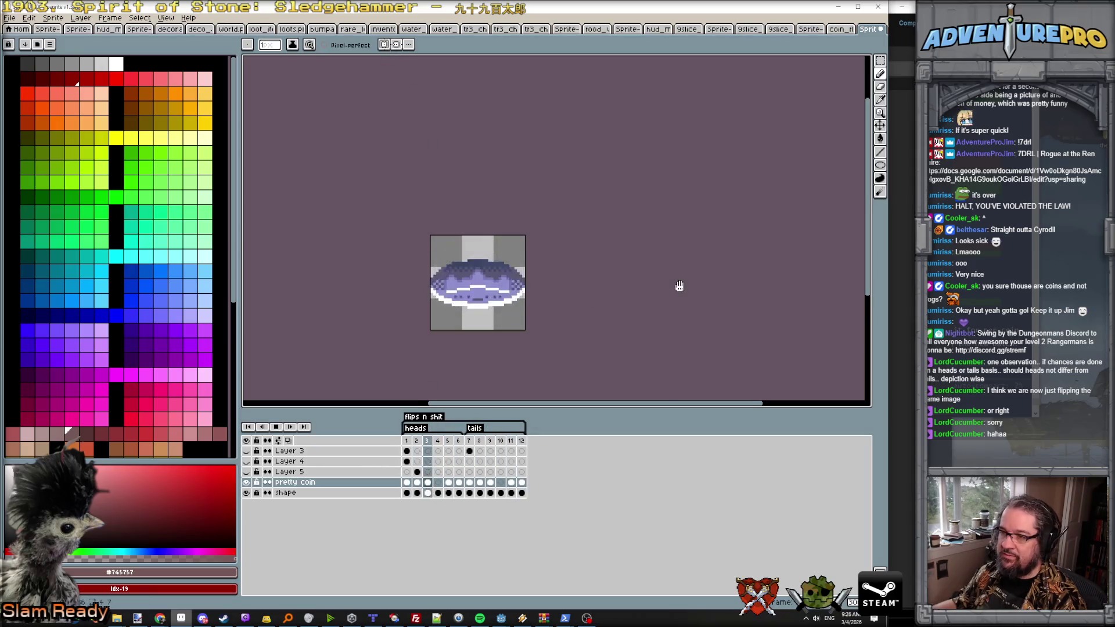
Step: Stop playback and flip between coin frames 2 and 3 to compare them
scroll(680, 285, "up", 1)
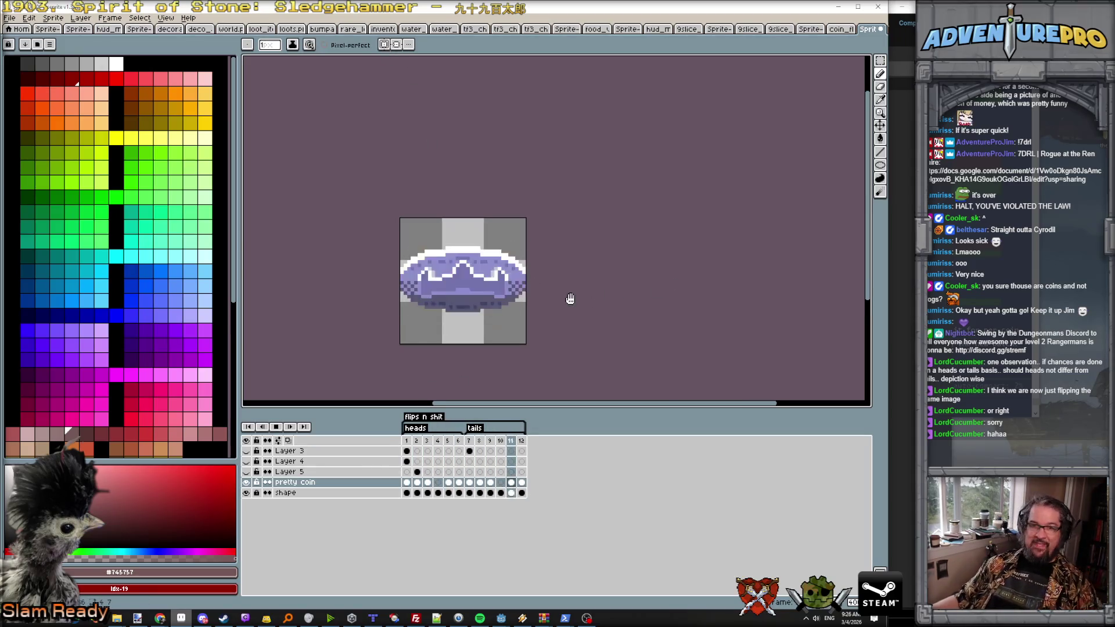
left_click(276, 427)
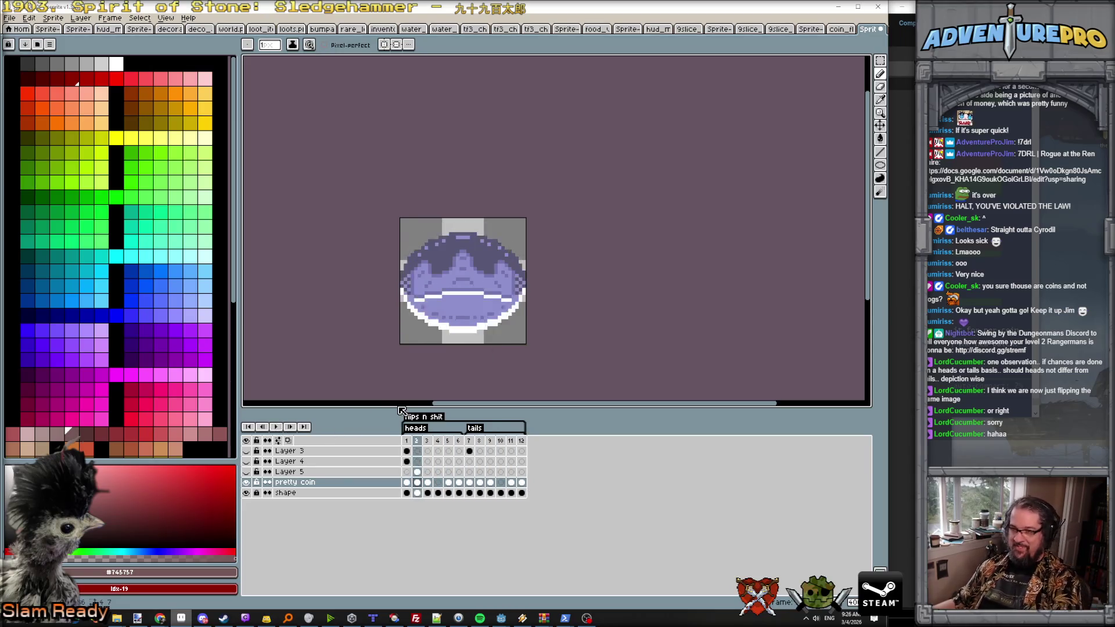
key("Left")
key("Right")
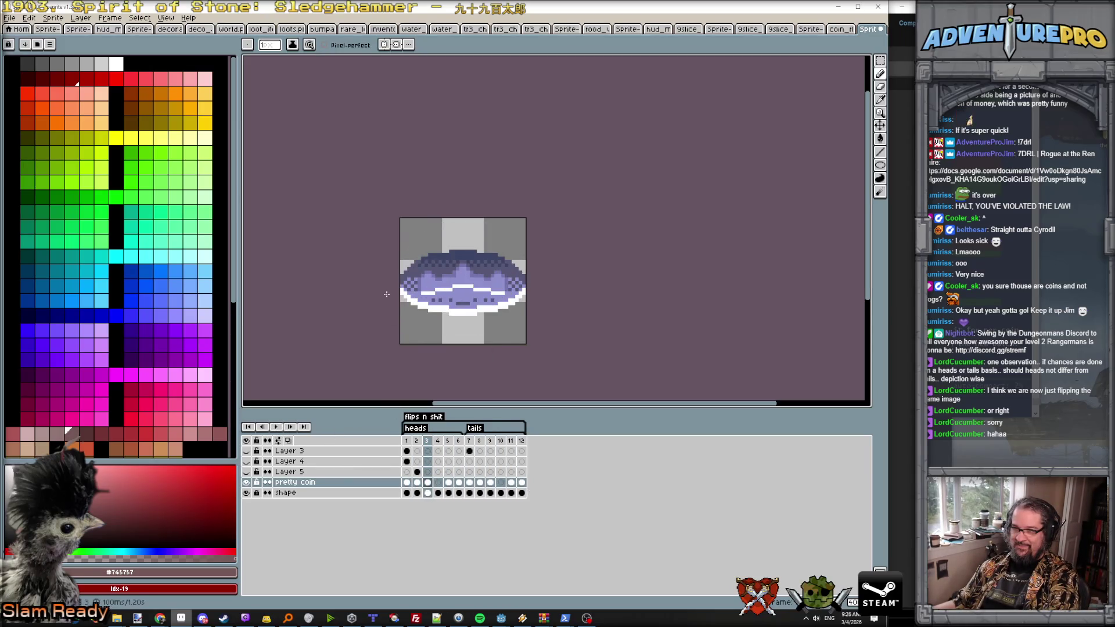
scroll(427, 273, "up", 1)
key("Left")
key("Right")
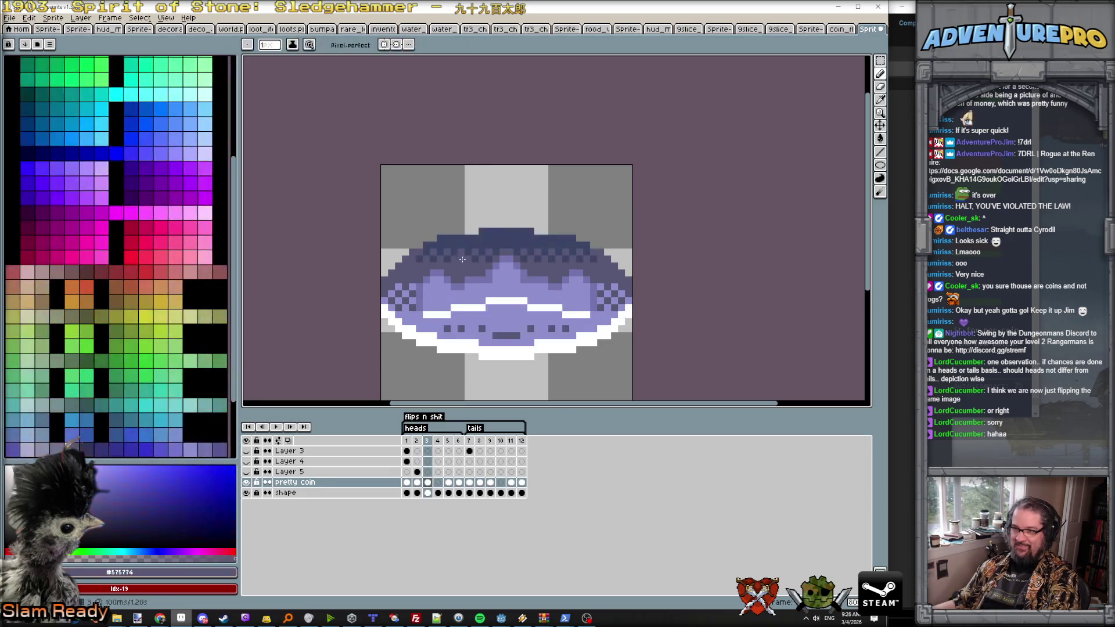
key("Left")
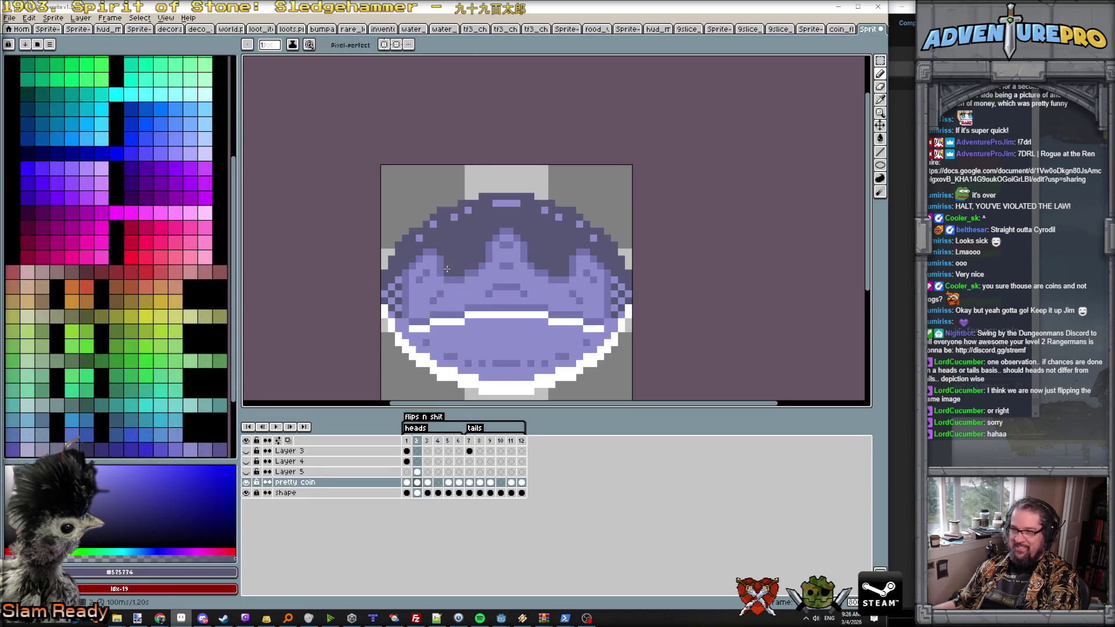
key("Right")
Step: Keep toggling frames 2 and 3, then step on toward the later coin frames
key("Left")
key("Right")
key("Left")
key("Right")
key("Left")
key("Right")
key("Left")
key("Right")
key("Right")
key("Right")
key("Right")
key("Right")
key("Right")
key("Right")
scroll(501, 271, "up", 3)
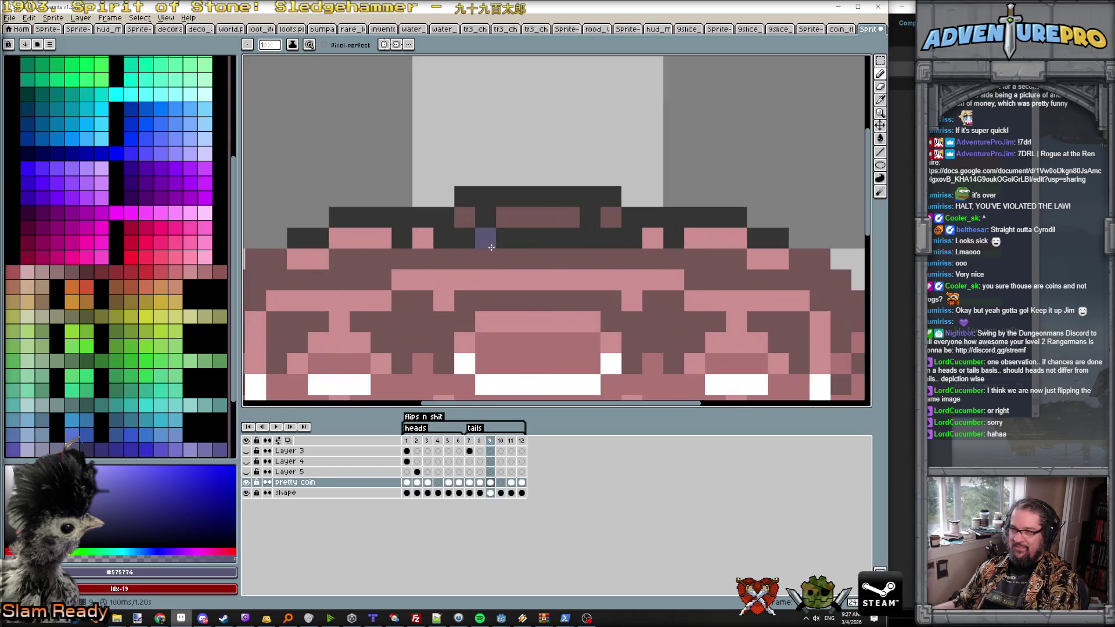
Step: Eyedrop the dark grey outline colour and turn on vertical symmetry
left_click(494, 242, "alt")
scroll(452, 252, "down", 3)
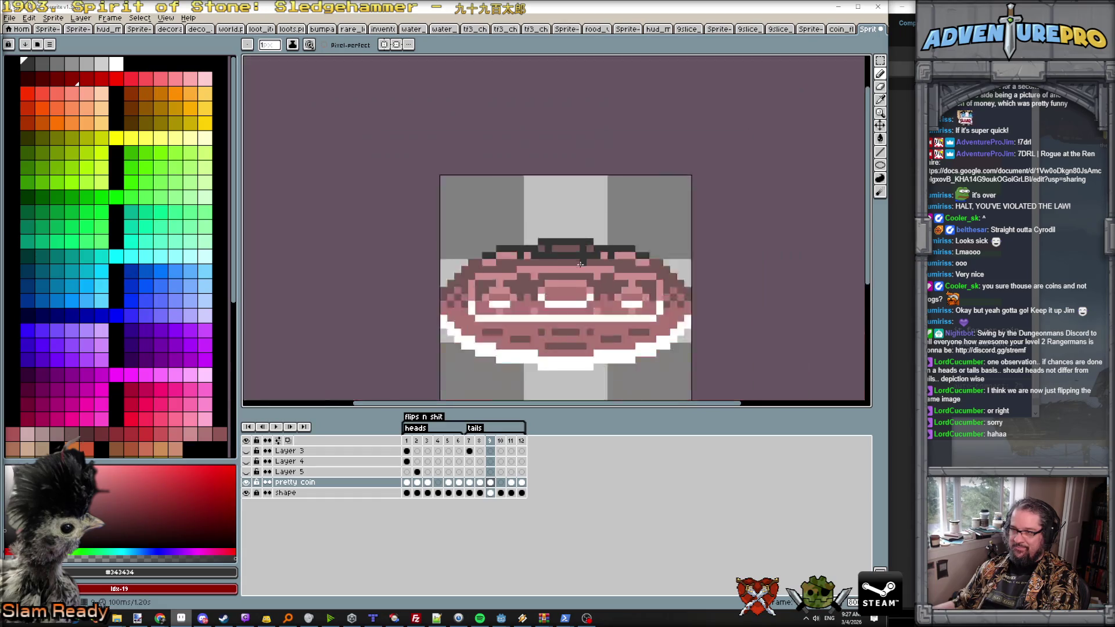
left_click(383, 44)
scroll(492, 197, "up", 3)
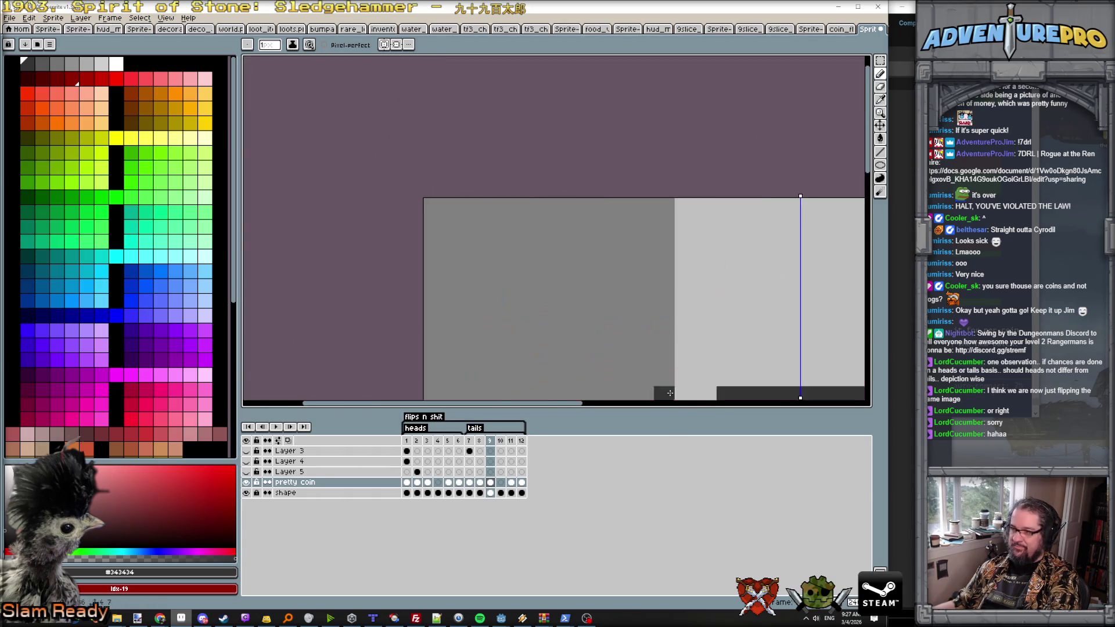
scroll(665, 238, "down", 3)
scroll(702, 270, "up", 2)
Step: Pencil six mirrored dark grey pixels along the coin's top rim, then advance the frame
left_click(668, 287)
left_click(640, 287)
left_click(625, 288)
left_click(609, 287)
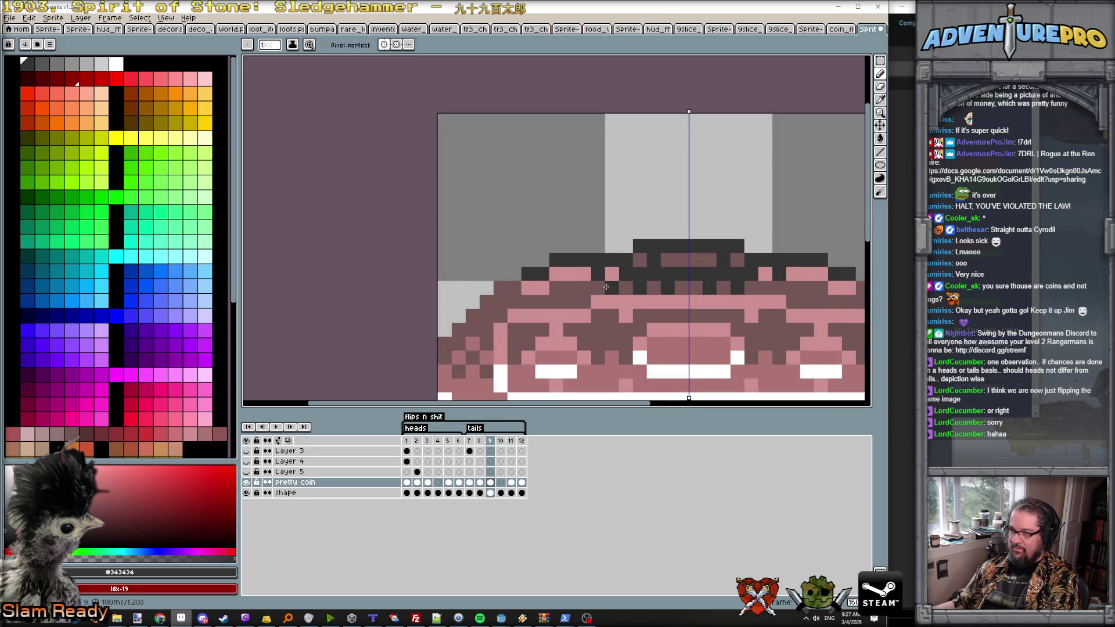
left_click(571, 288)
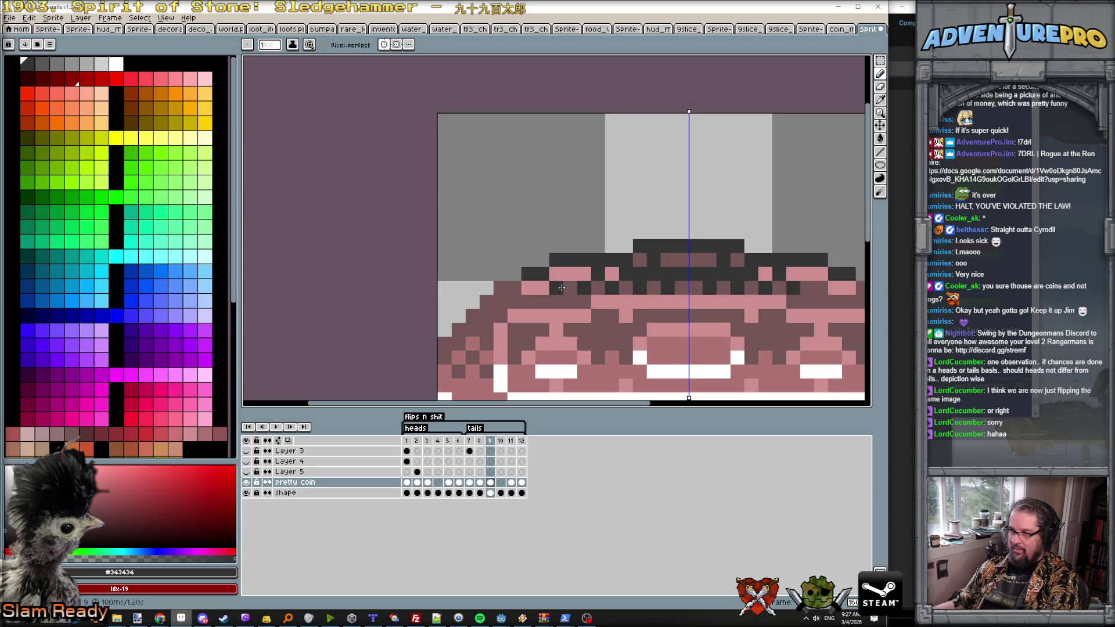
left_click(556, 288)
scroll(621, 331, "down", 3)
key("Return")
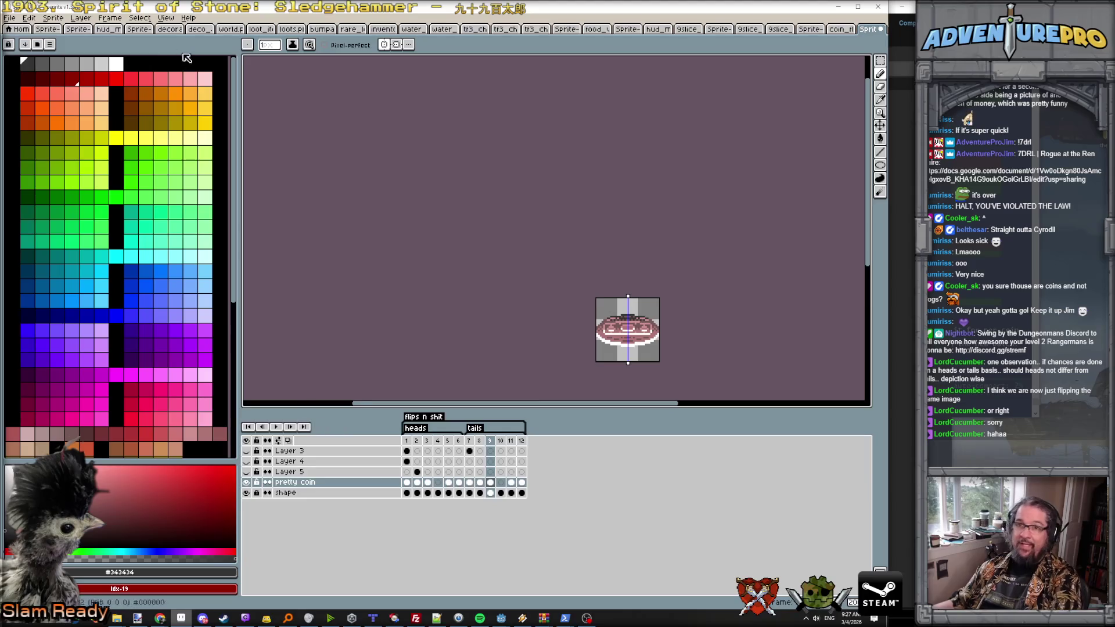
Step: Export all coin frames as a sprite sheet with 6 columns
left_click(13, 18)
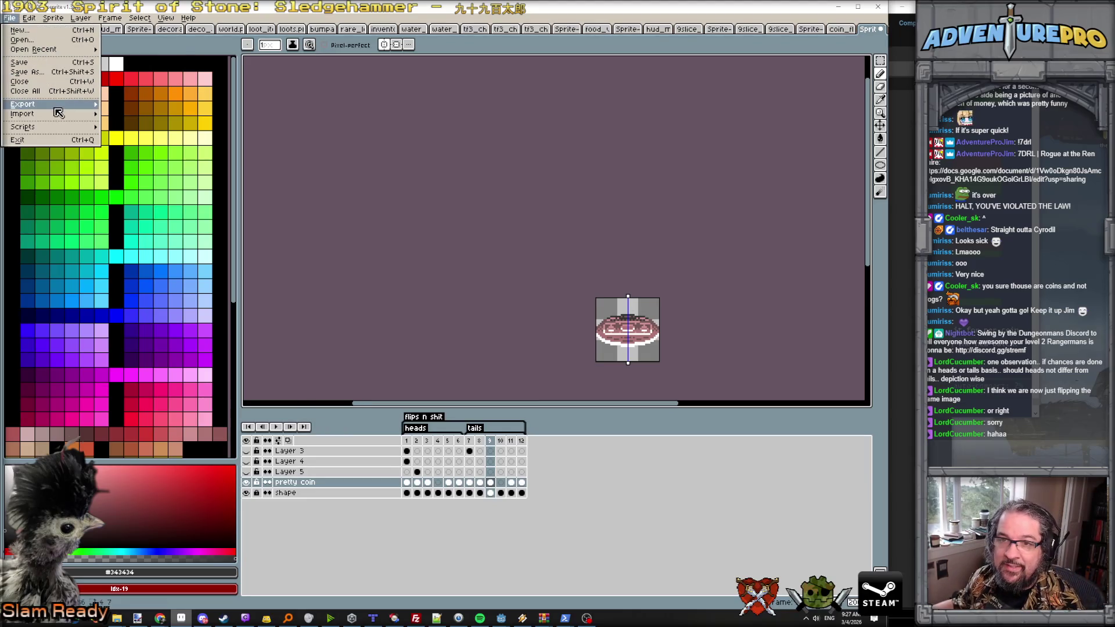
mouse_move(58, 105)
left_click(169, 115)
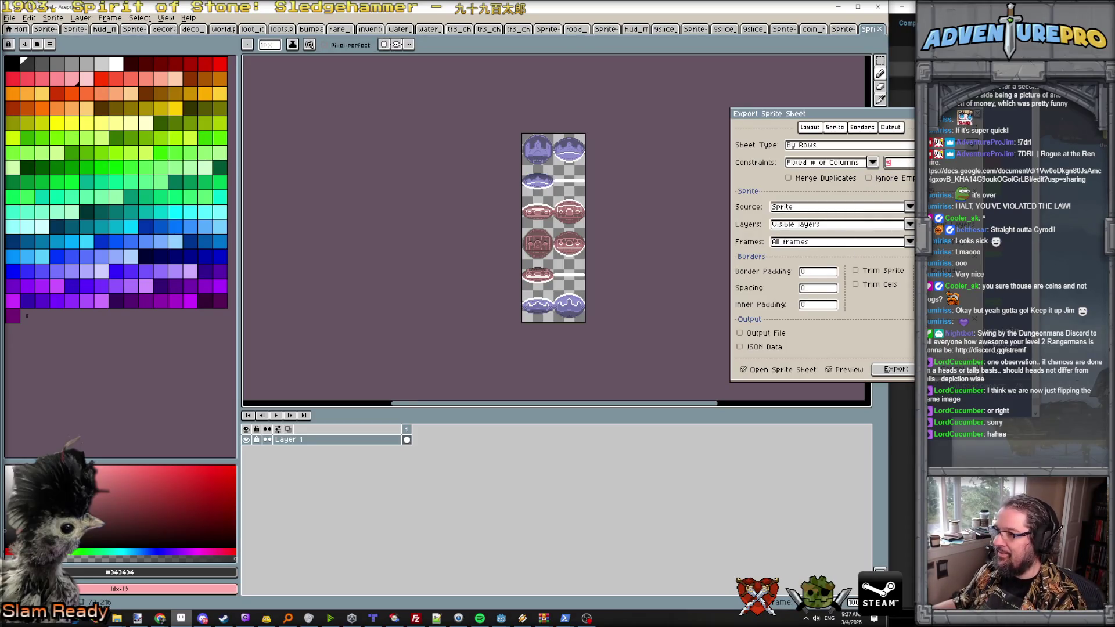
type("6")
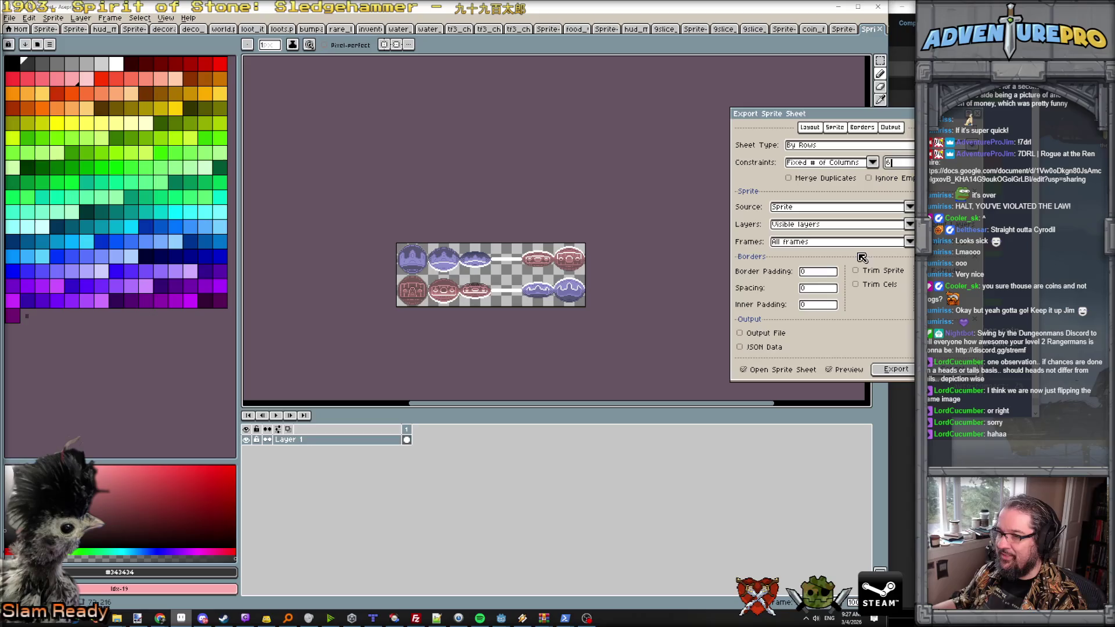
left_click(892, 370)
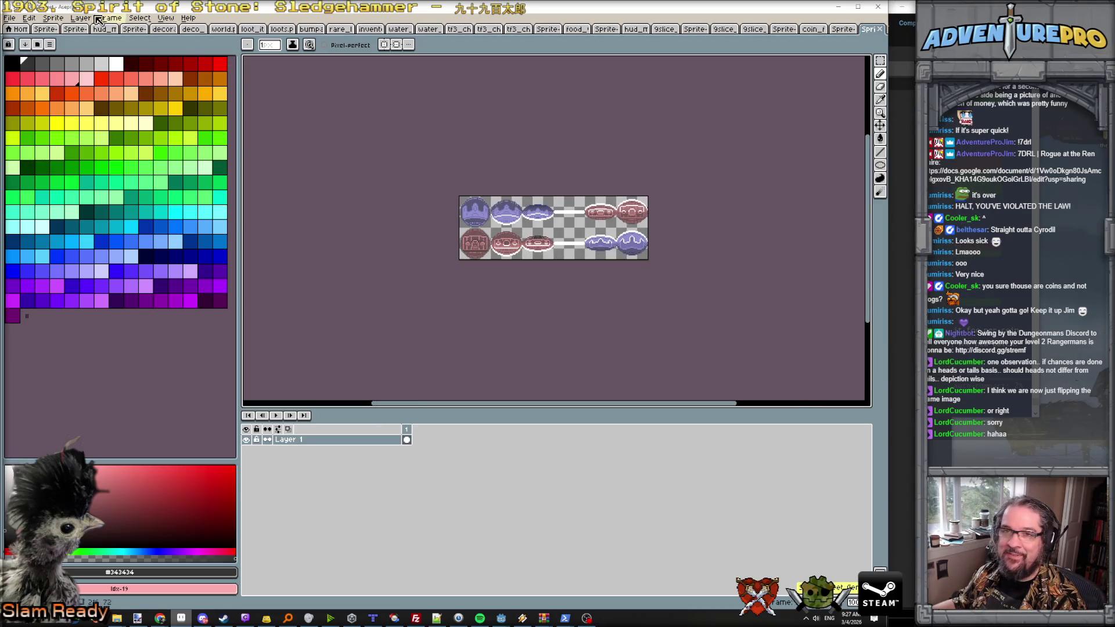
Step: Save the sheet over coin_flip_states.png, confirming the overwrite
left_click(14, 24)
left_click(45, 81)
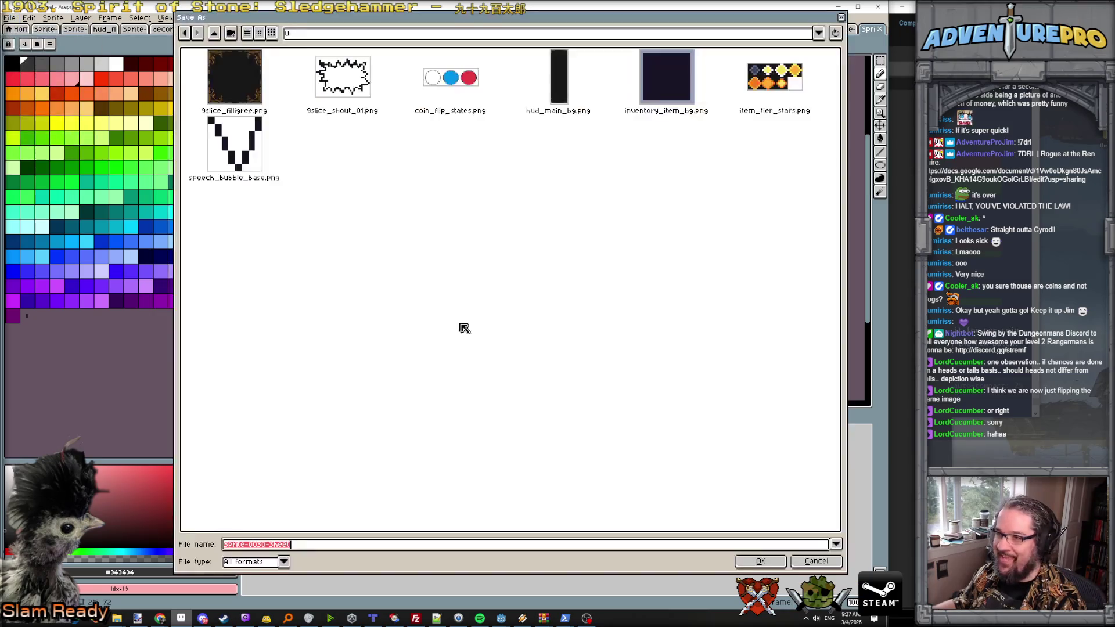
left_click(474, 98)
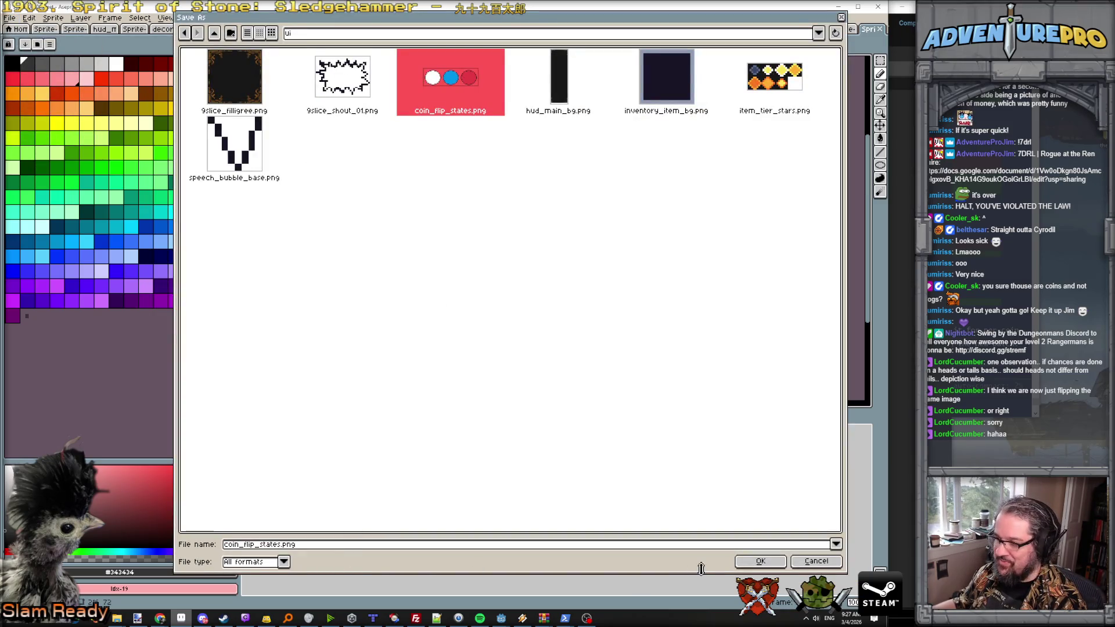
left_click(758, 561)
left_click(386, 331)
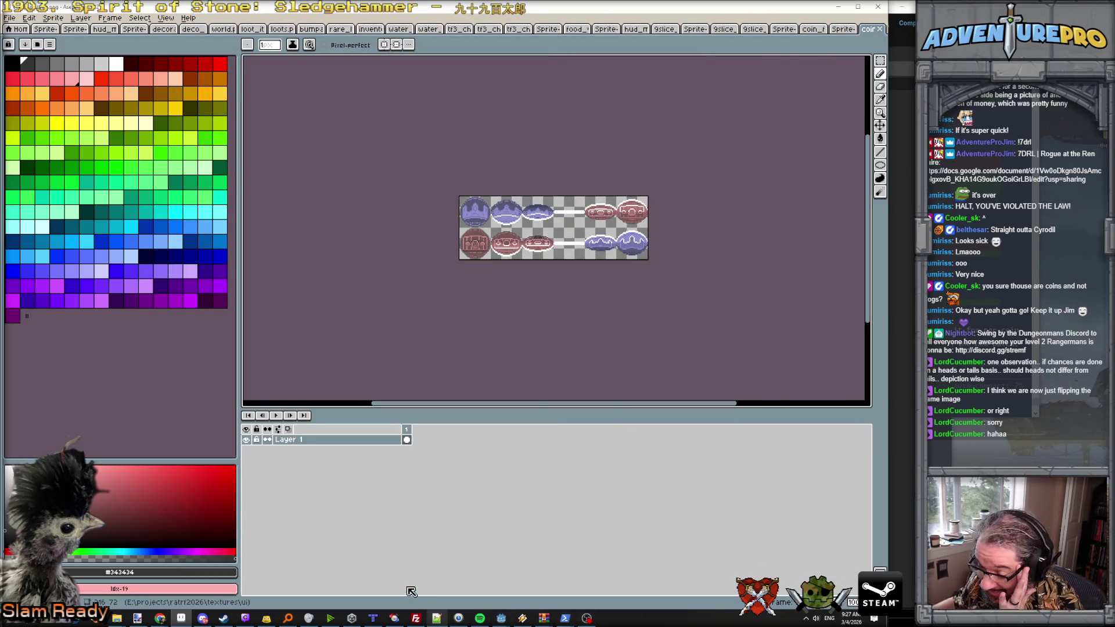
mouse_move(499, 620)
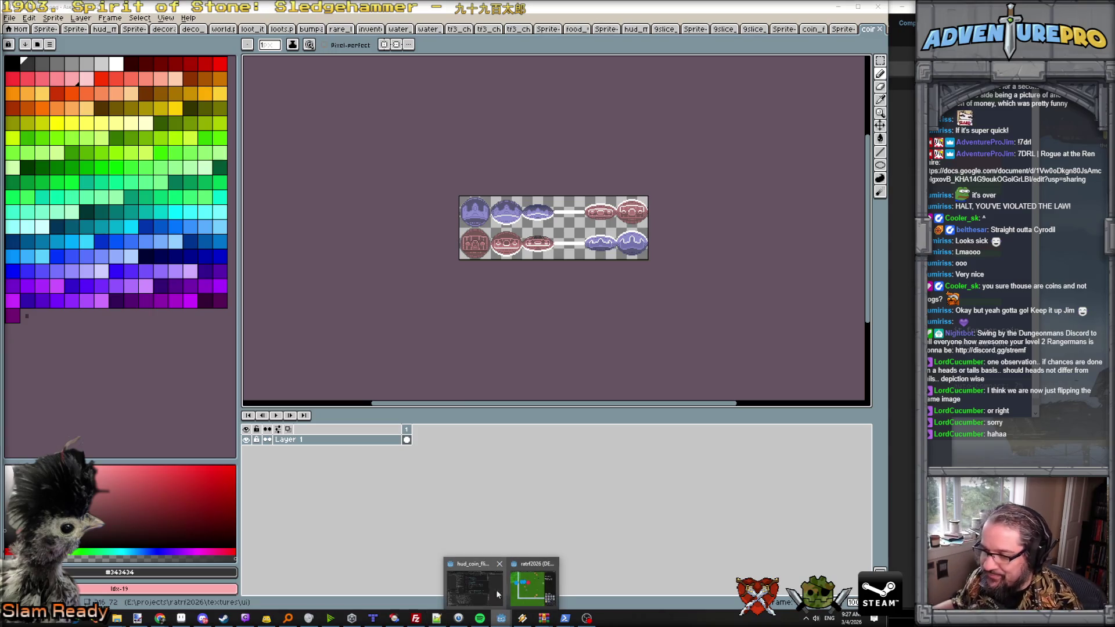
left_click(477, 592)
Step: Stop the running game and open the flip_coin scene in the 2D view
left_click(829, 22)
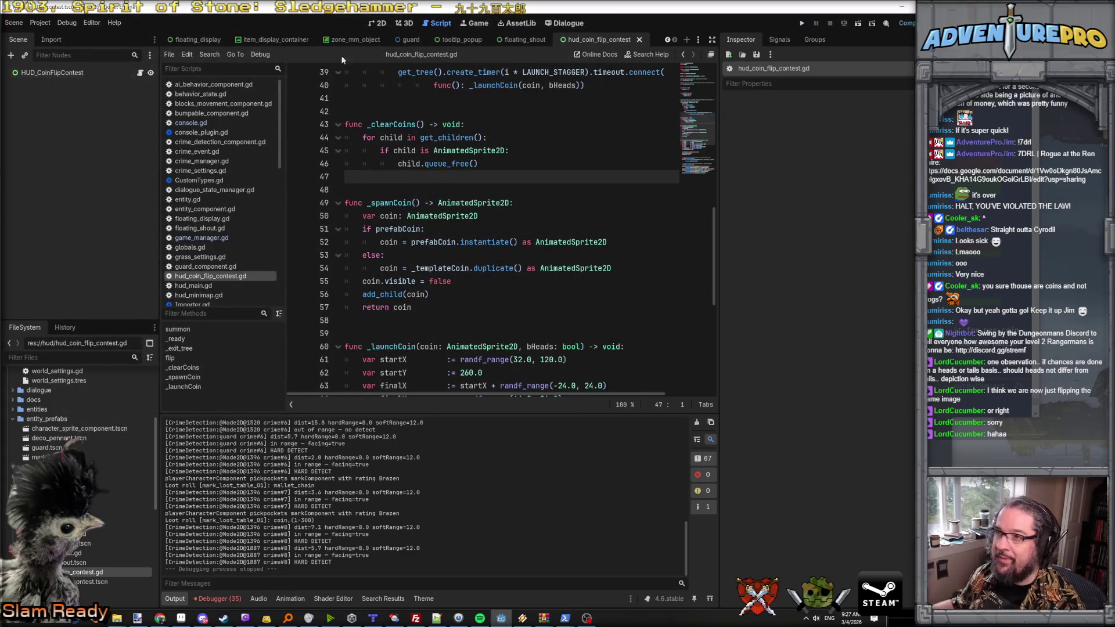
left_click(68, 73)
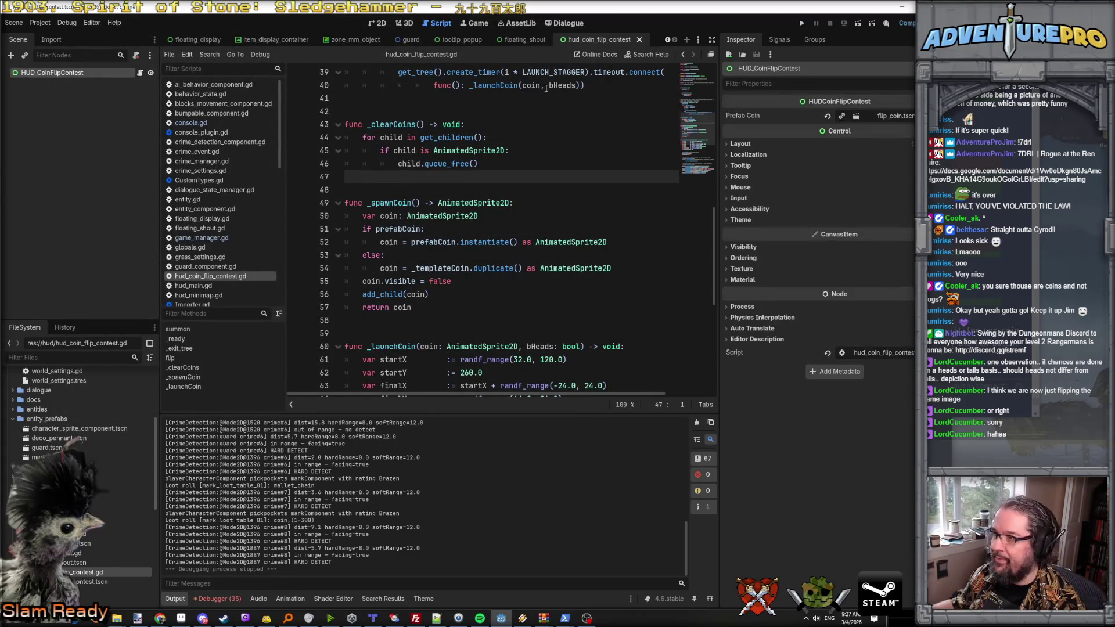
left_click(888, 116)
left_click(844, 135)
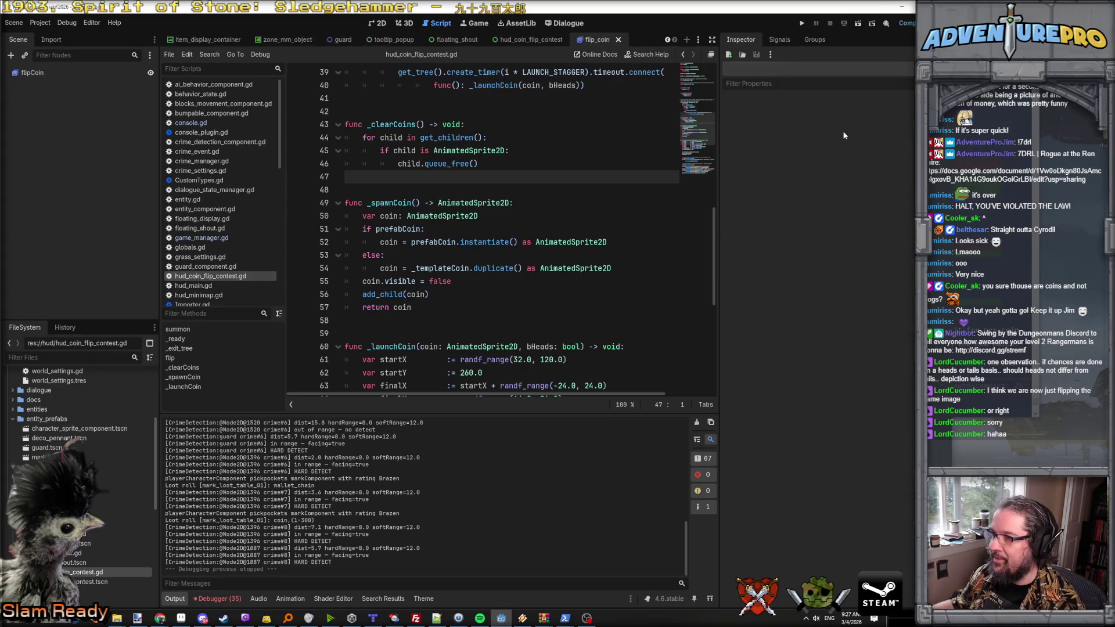
left_click(374, 23)
Step: Select flipCoin, preview heads and tails, then add frames to flipping from a sprite sheet
scroll(232, 110, "up", 5)
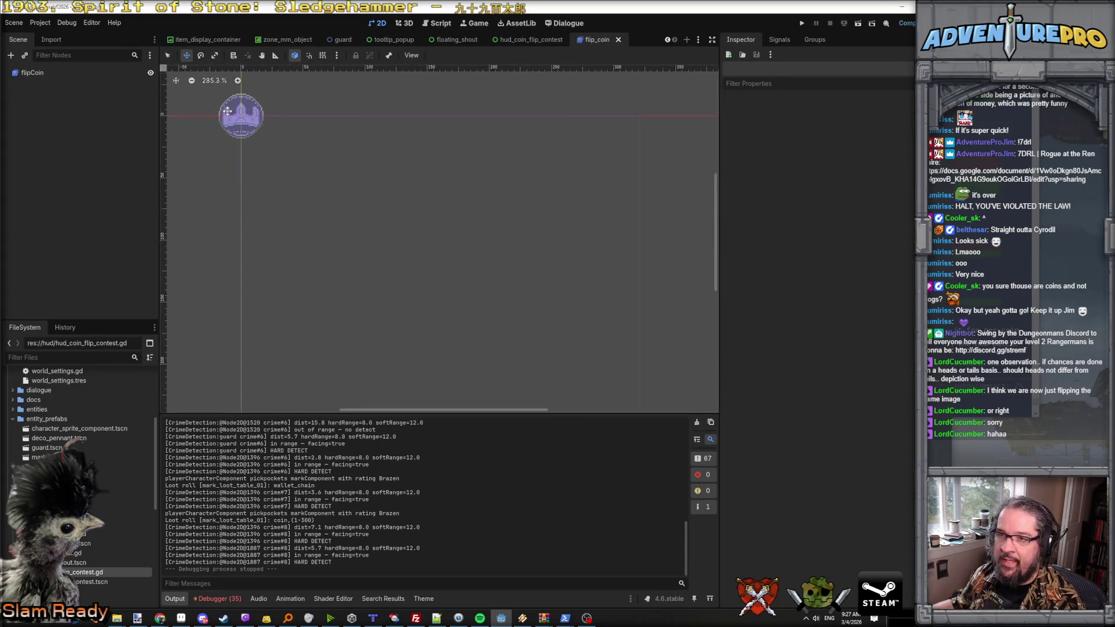
left_click(41, 74)
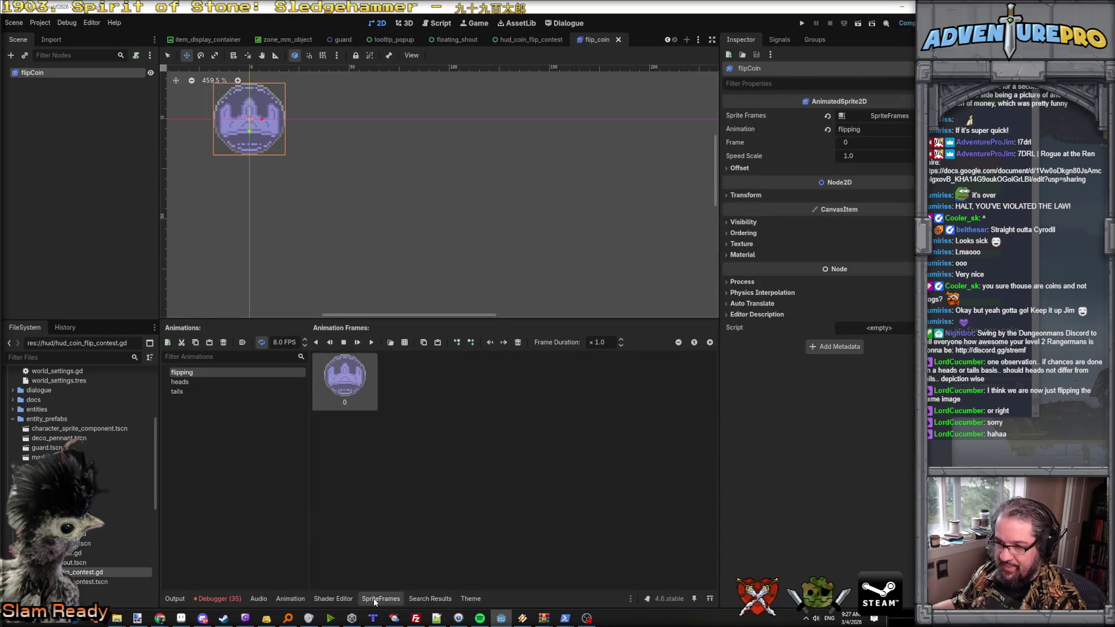
left_click(179, 382)
left_click(176, 391)
left_click(179, 382)
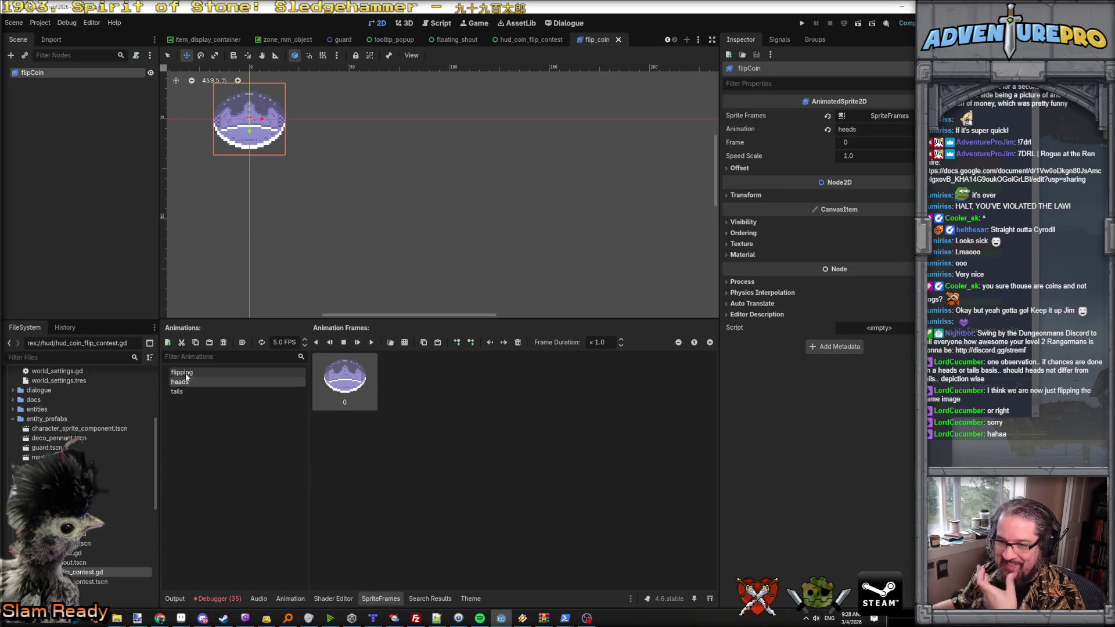
left_click(182, 373)
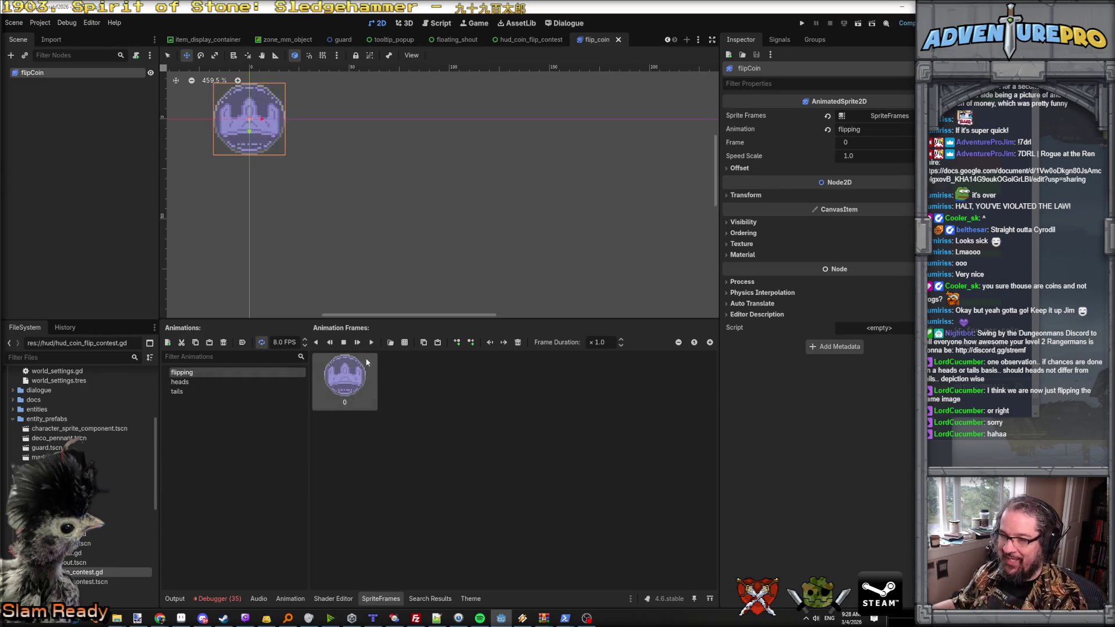
left_click(394, 343)
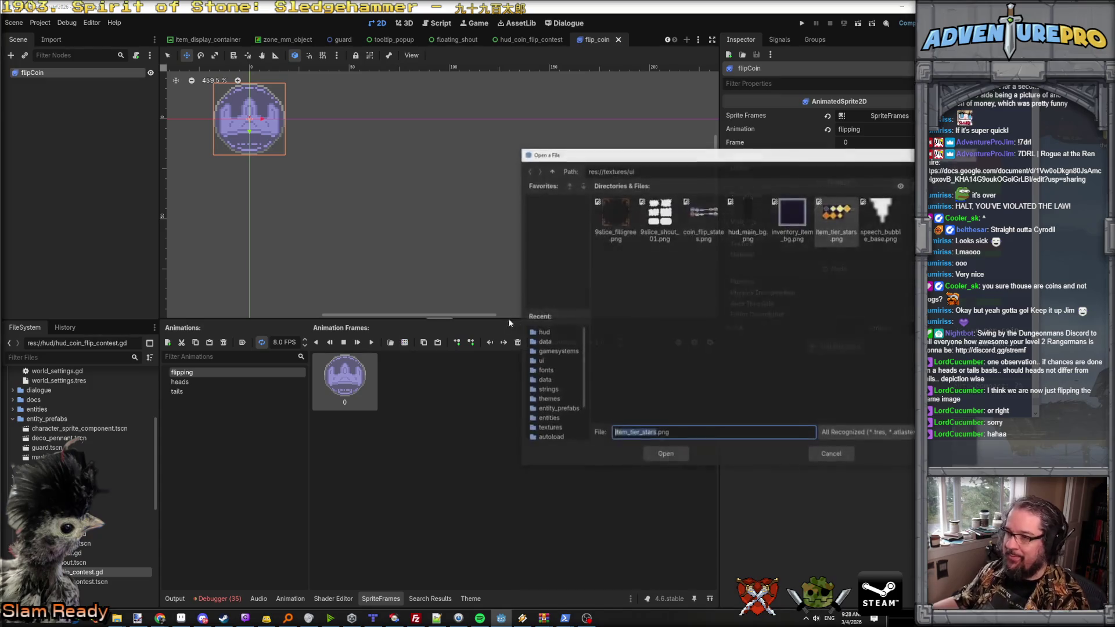
Step: Add both rows of coin_flip_states.png frames to flipping and delete the duplicate frame
left_click(701, 211)
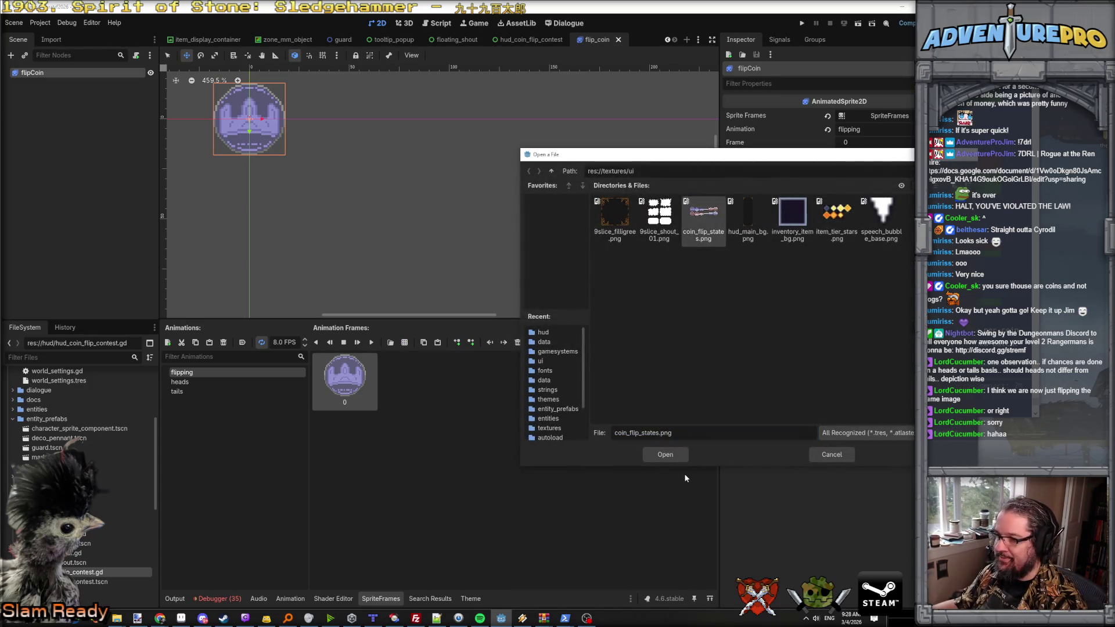
left_click(665, 454)
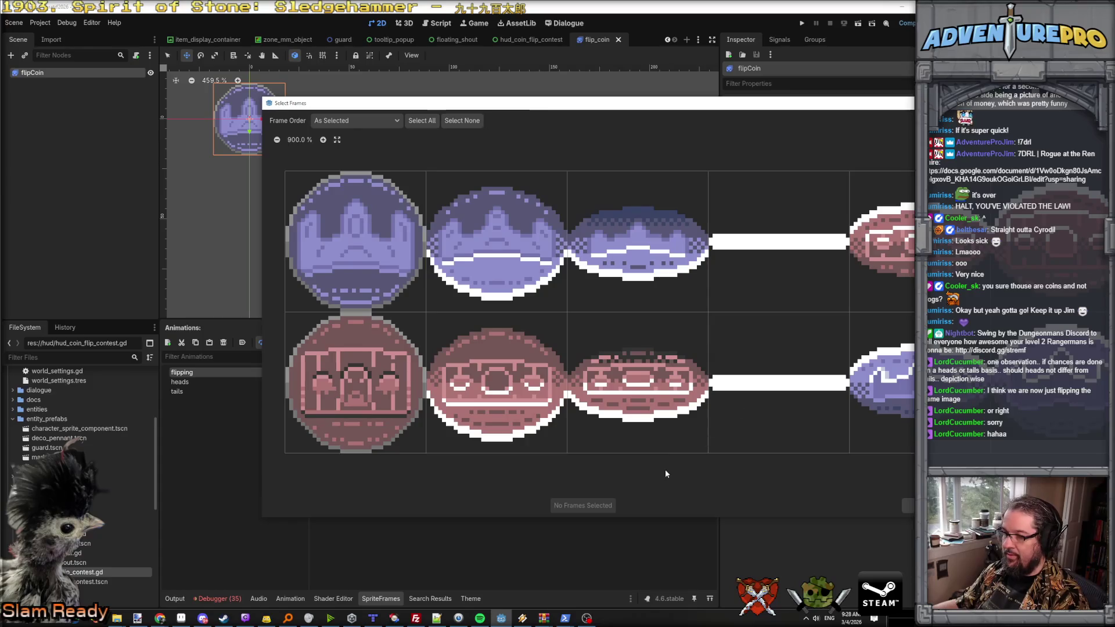
left_click_drag(385, 277, 645, 338)
left_click_drag(354, 383, 870, 384)
left_click(581, 505)
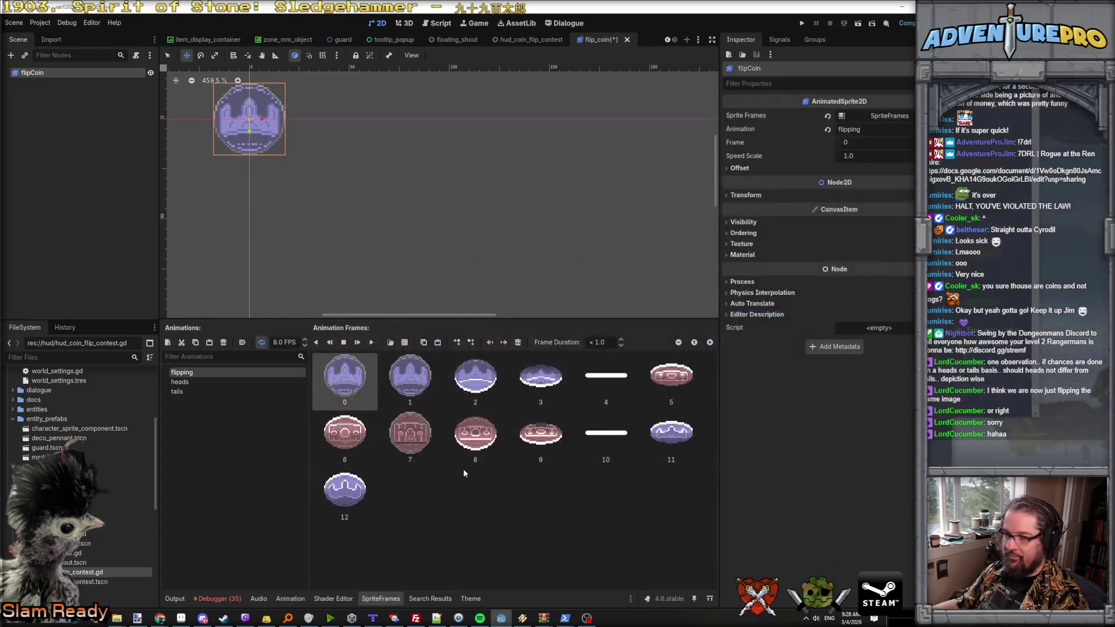
key("Delete")
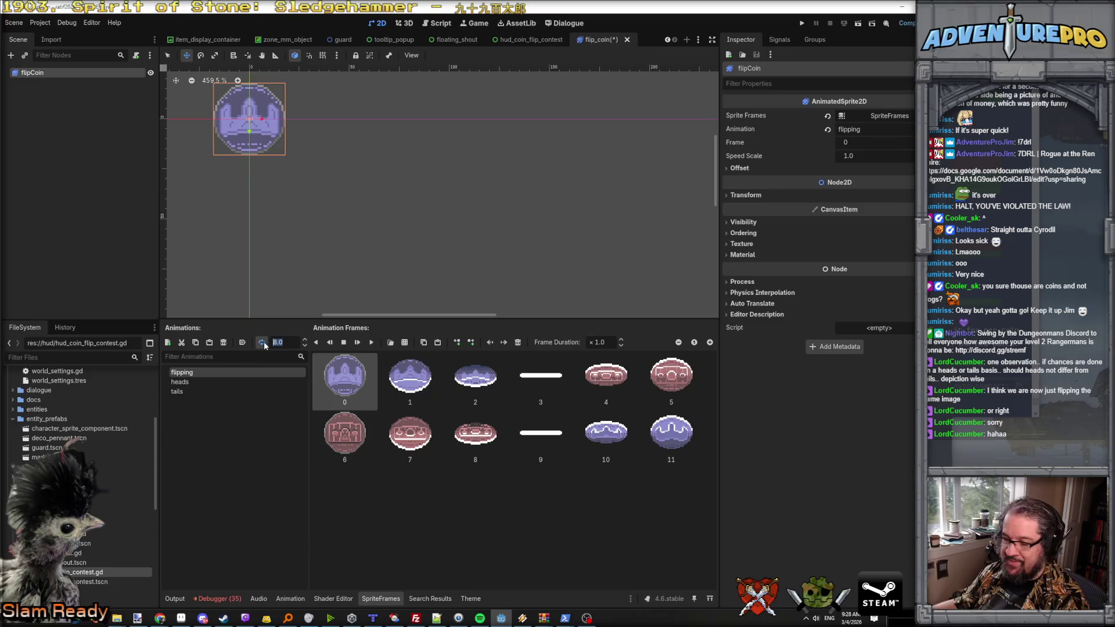
Step: Set the flipping animation to 30 FPS and play it to preview
type("30")
key("Return")
left_click(374, 342)
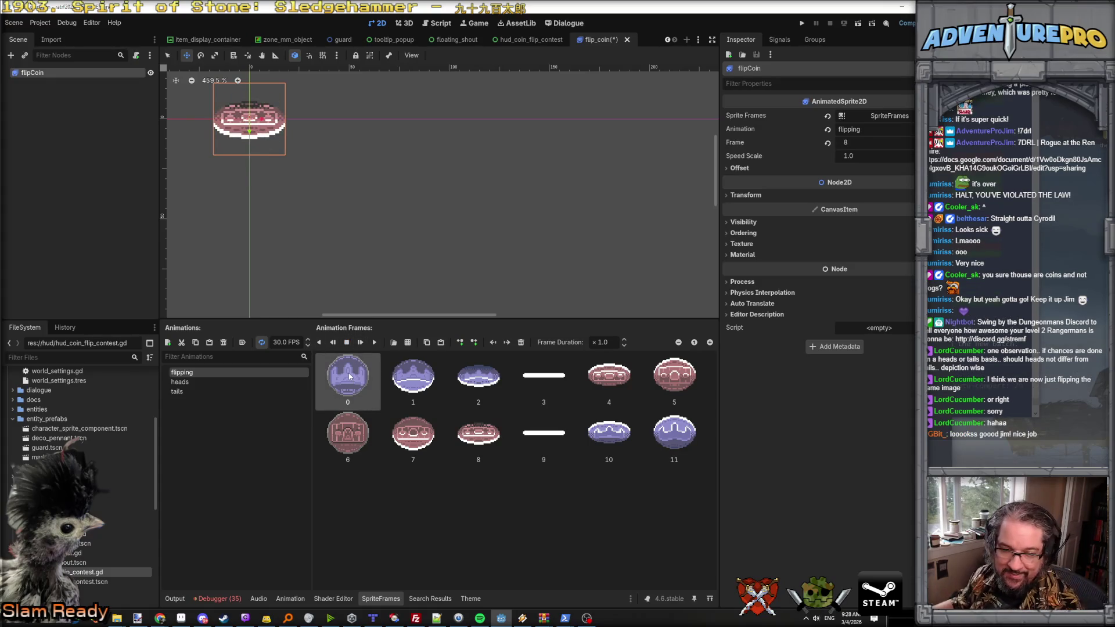
left_click(201, 381)
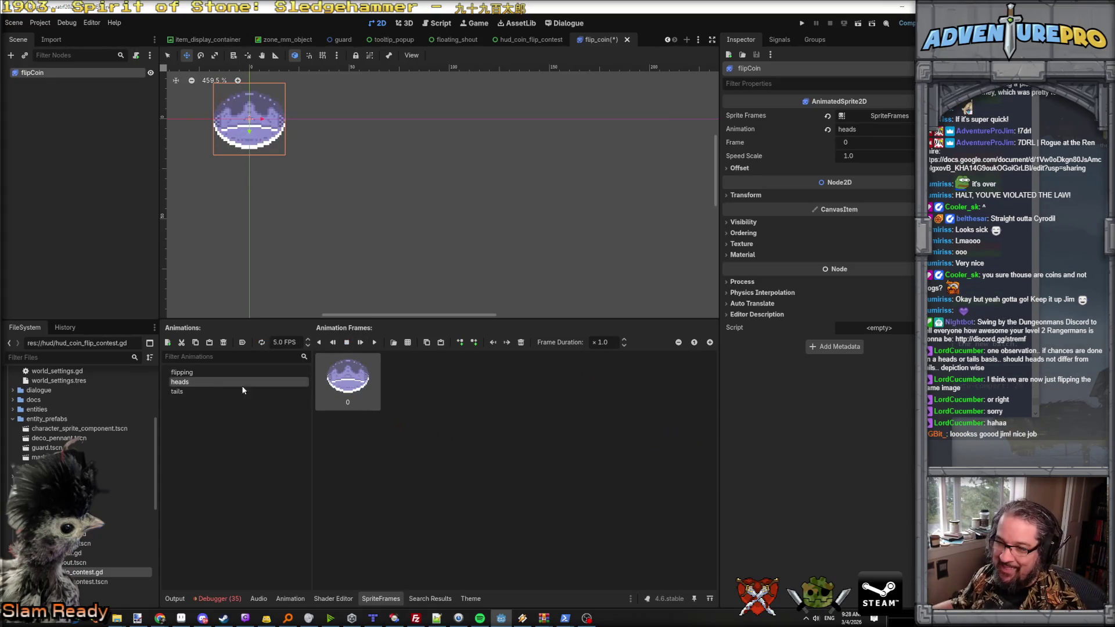
Step: Replace the heads frame with the top-left purple coin from coin_flip_states.png
left_click(407, 342)
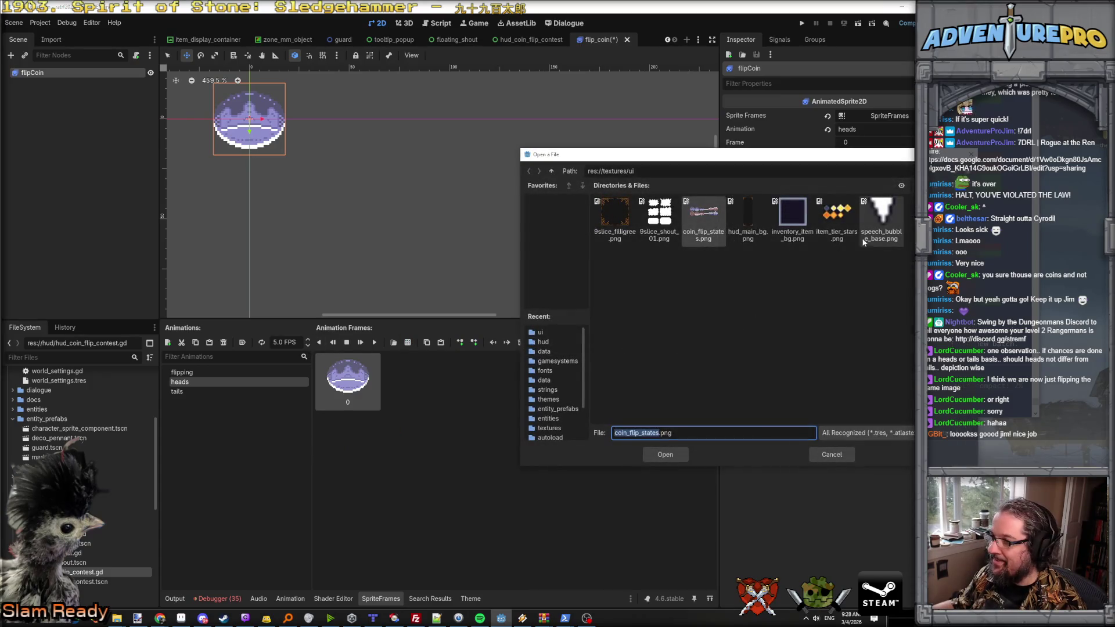
left_click(705, 217)
double_click(706, 219)
left_click(356, 242)
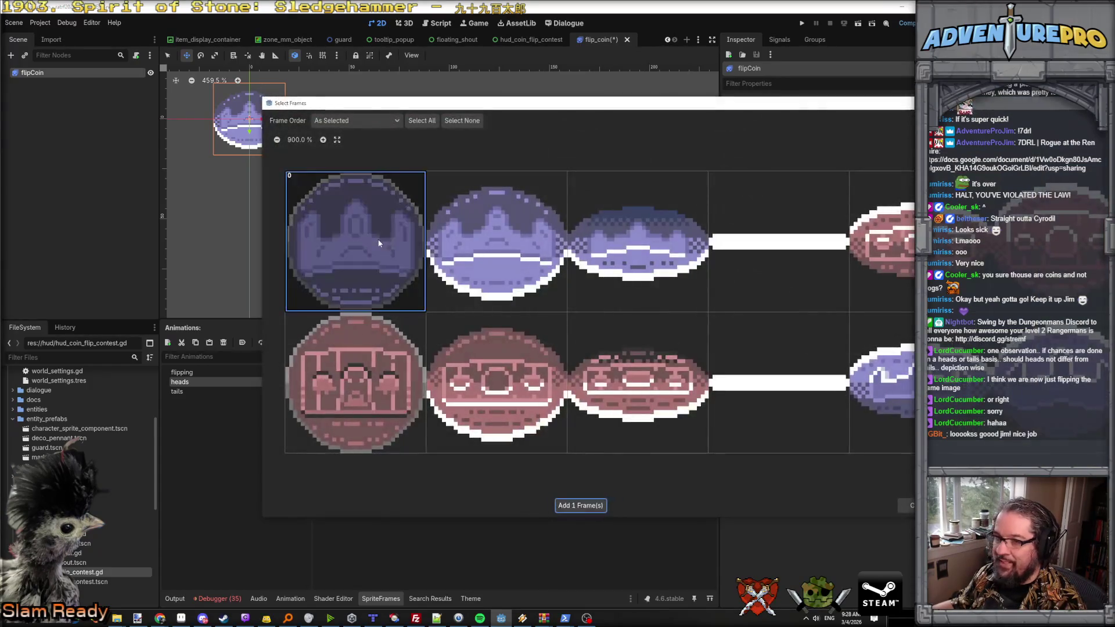
left_click(581, 511)
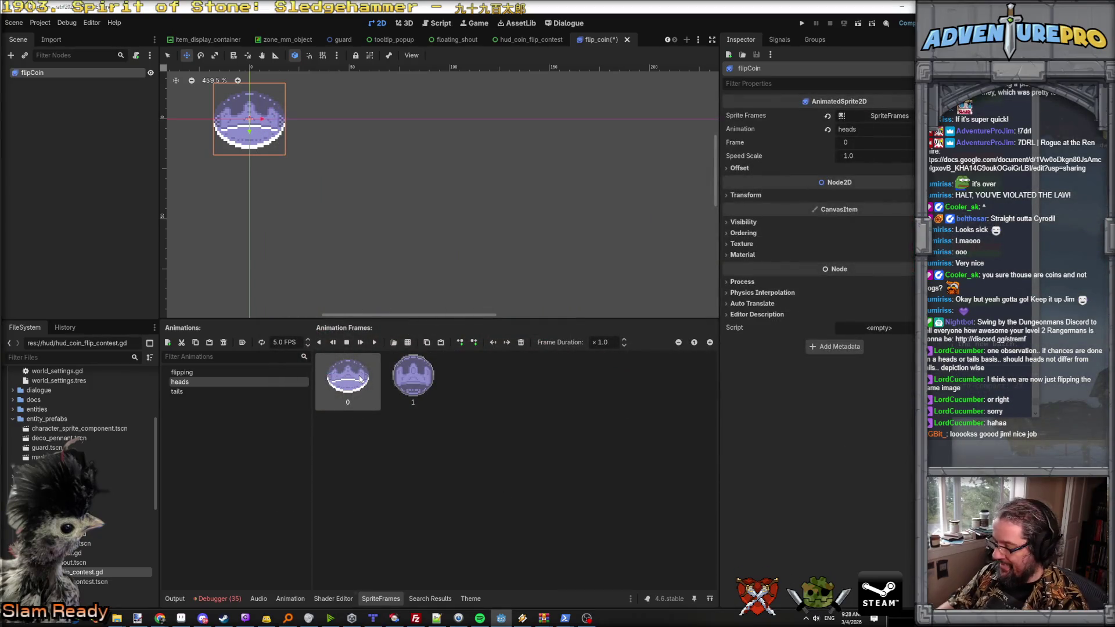
key("Delete")
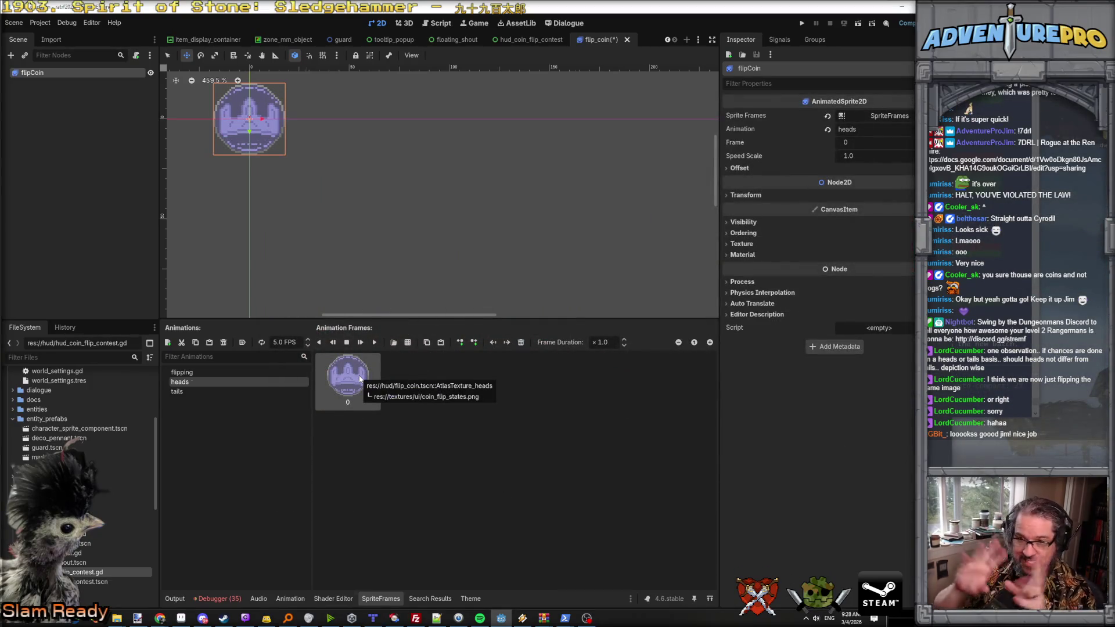
Step: Replace the tails frame with the bottom-left red coin and save the scene with Ctrl+S
left_click(202, 394)
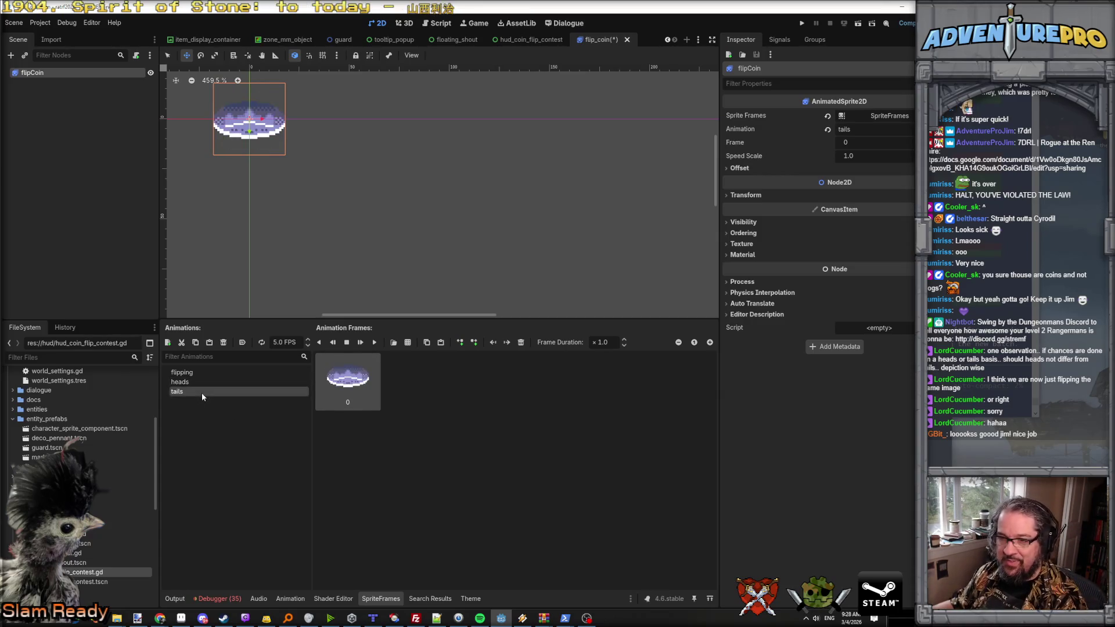
left_click(425, 343)
double_click(702, 215)
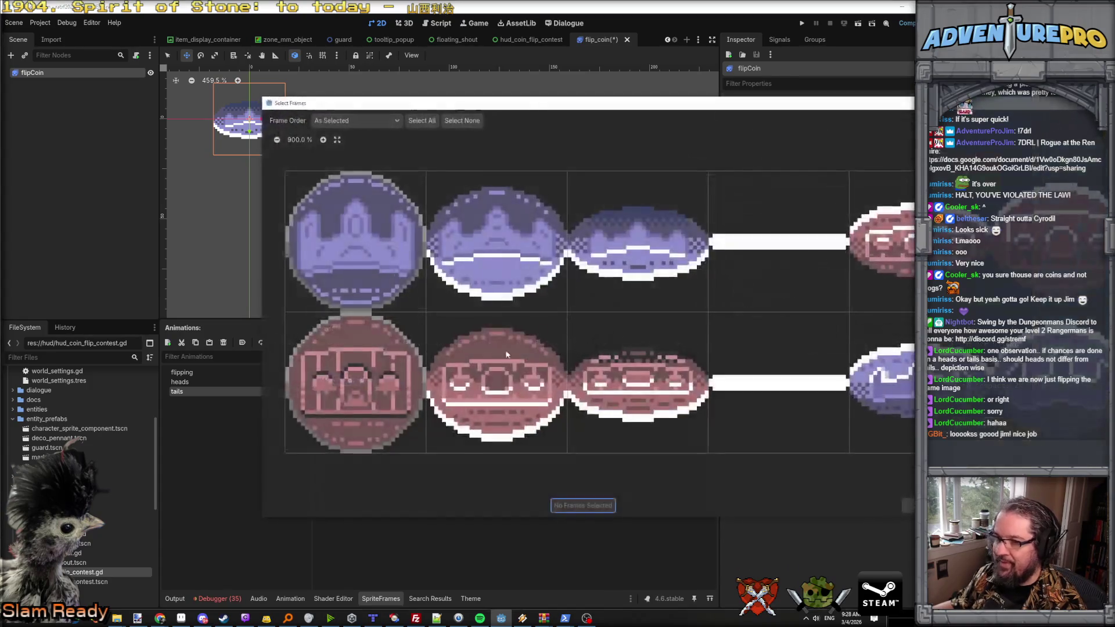
left_click(357, 382)
left_click(576, 505)
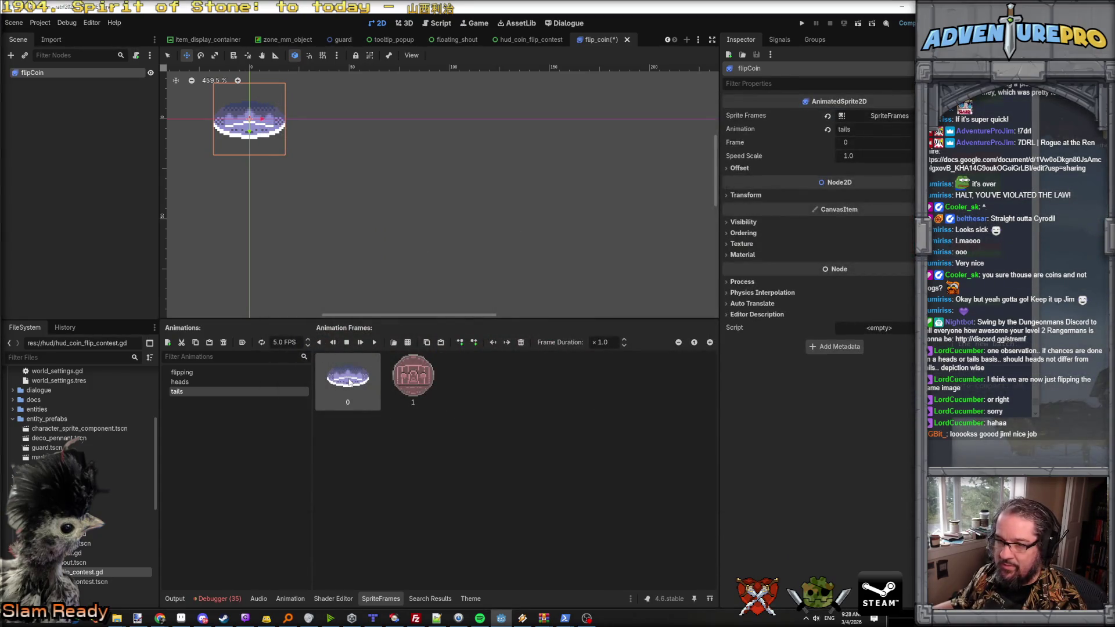
key("Delete")
key("ctrl+s")
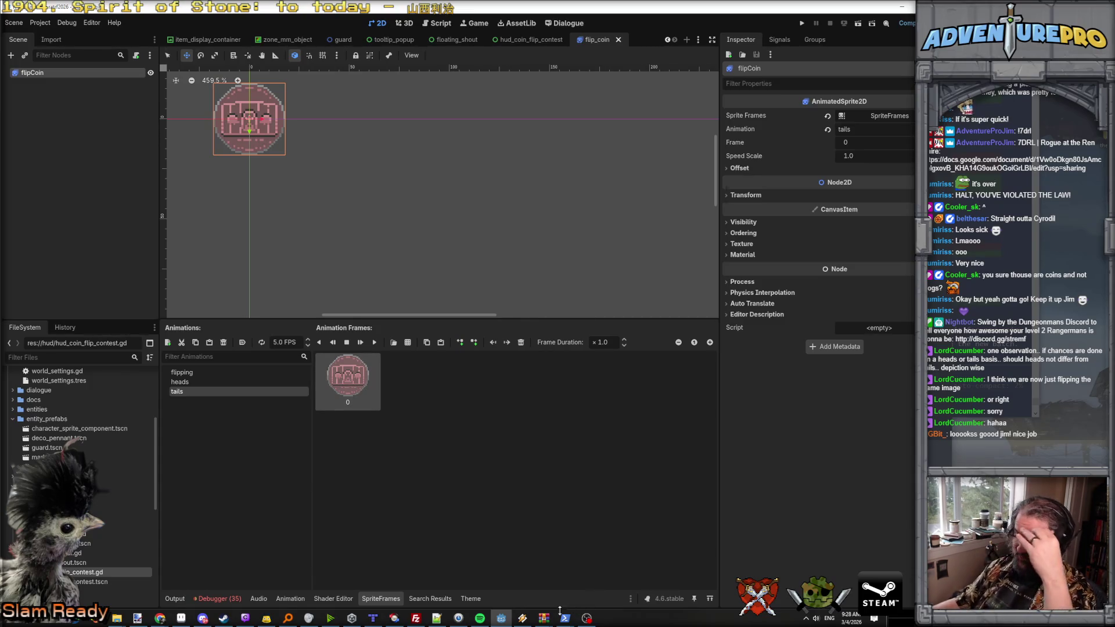
mouse_move(564, 618)
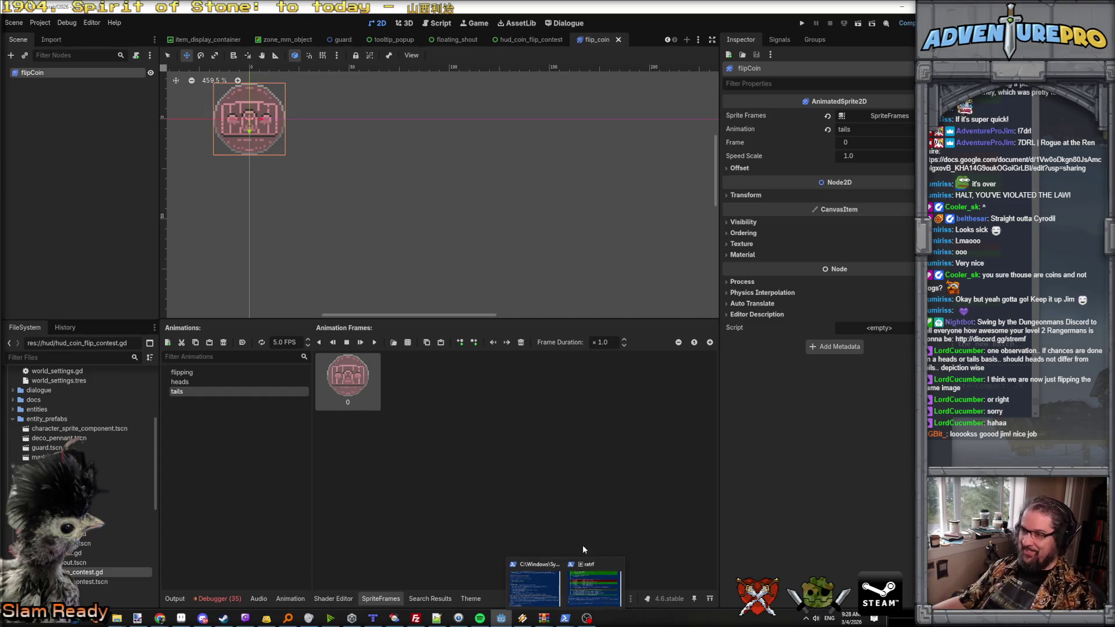
Step: Run the project and enter test_coin_flip in the in-game dev console
left_click(804, 22)
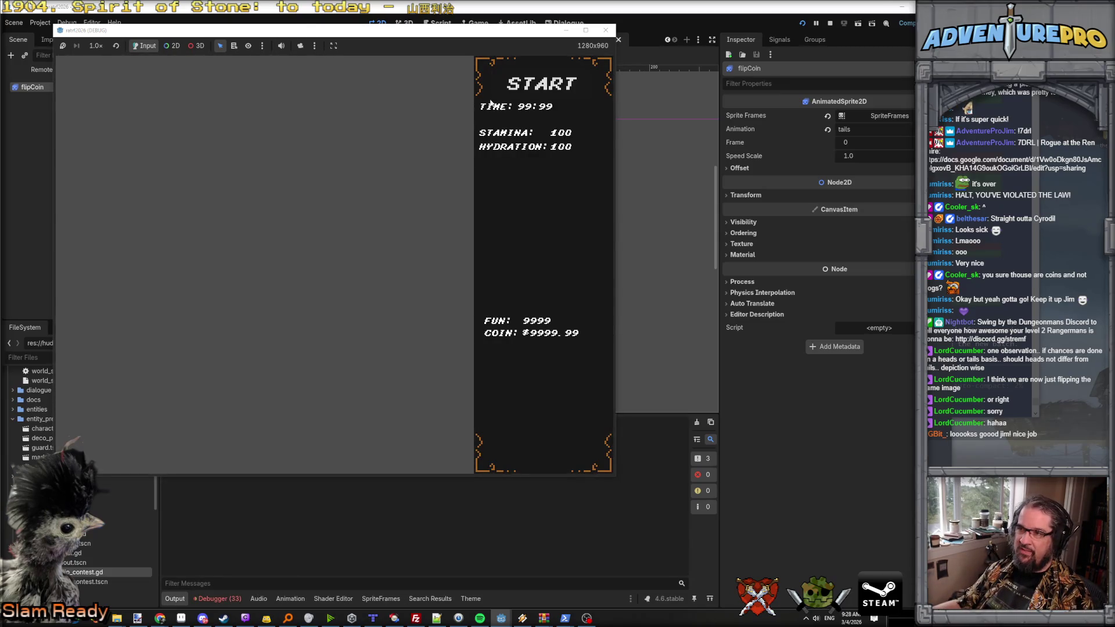
left_click_drag(361, 32, 422, 61)
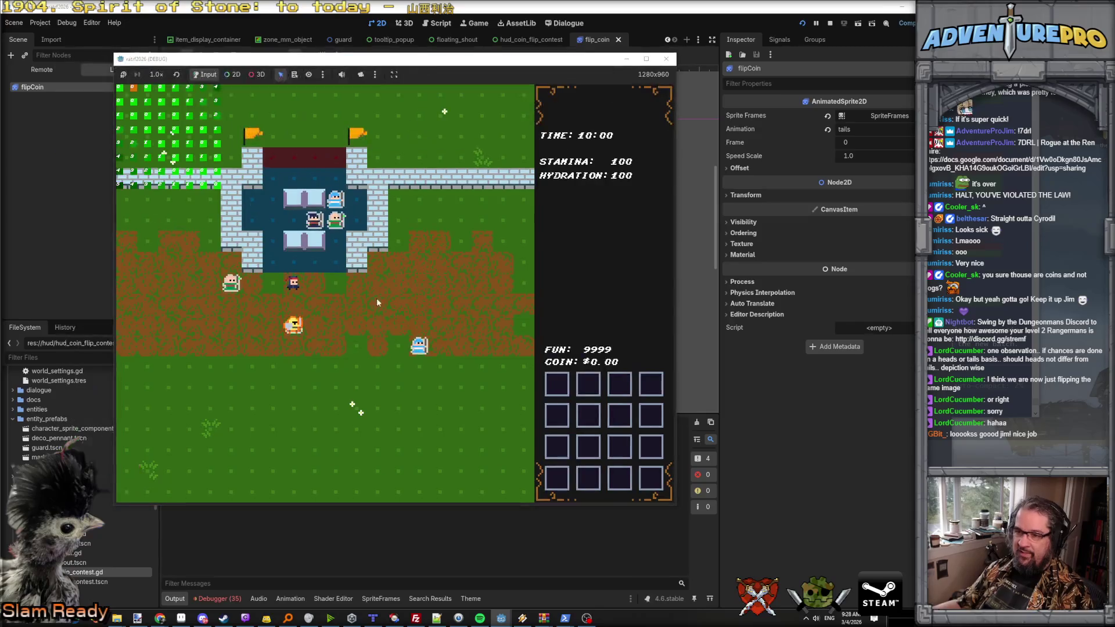
key("grave")
type("test_coin_flip")
key("Return")
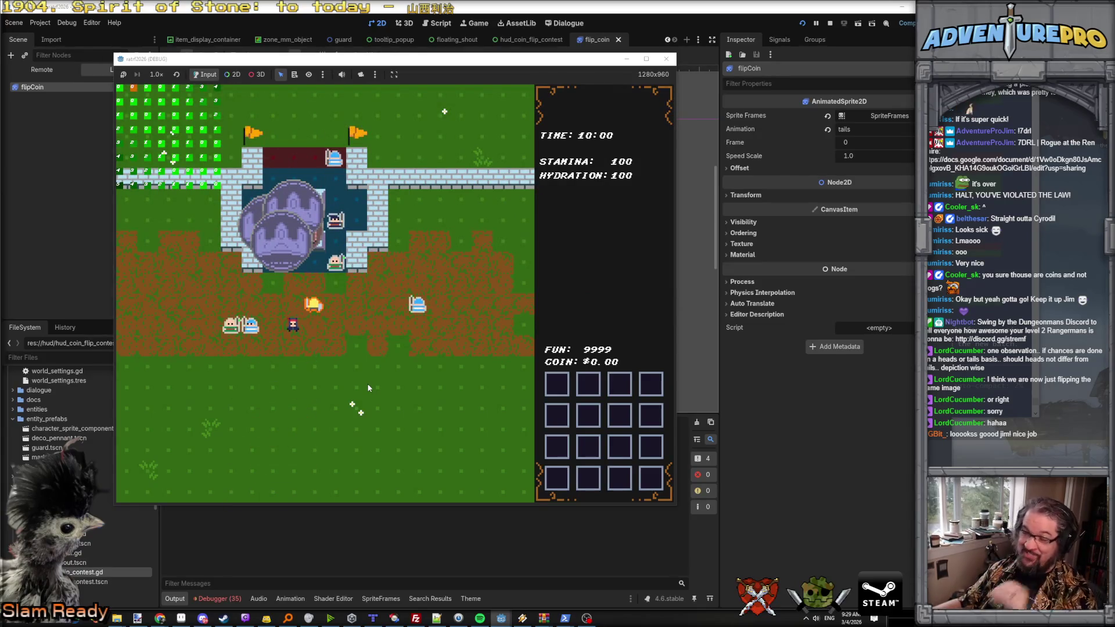
Step: Rerun the coin flip test from the console, then run the five-coin flip test
key("grave")
key("Up")
key("Return")
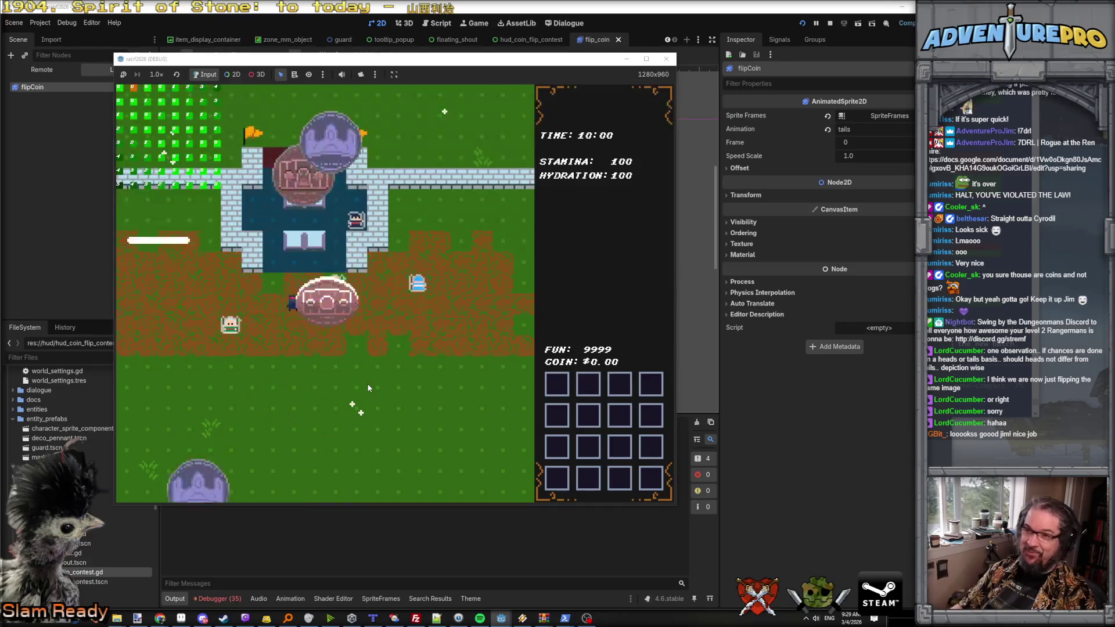
key("grave")
key("Up")
key("Return")
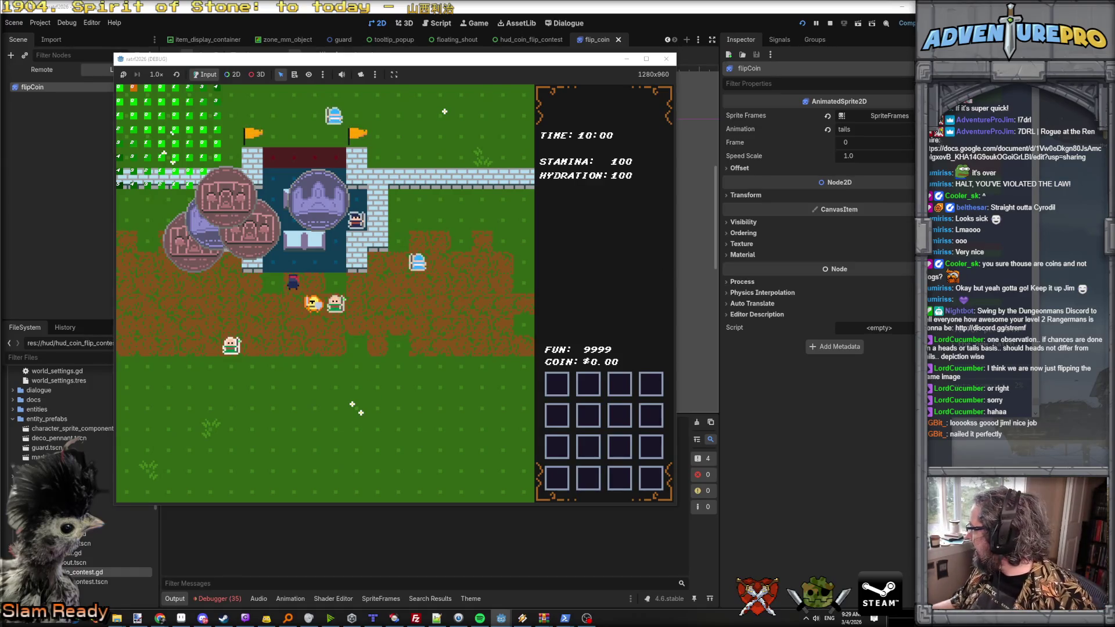
Step: Glance at the web browser, then stop the running game in Godot
key("alt+Tab")
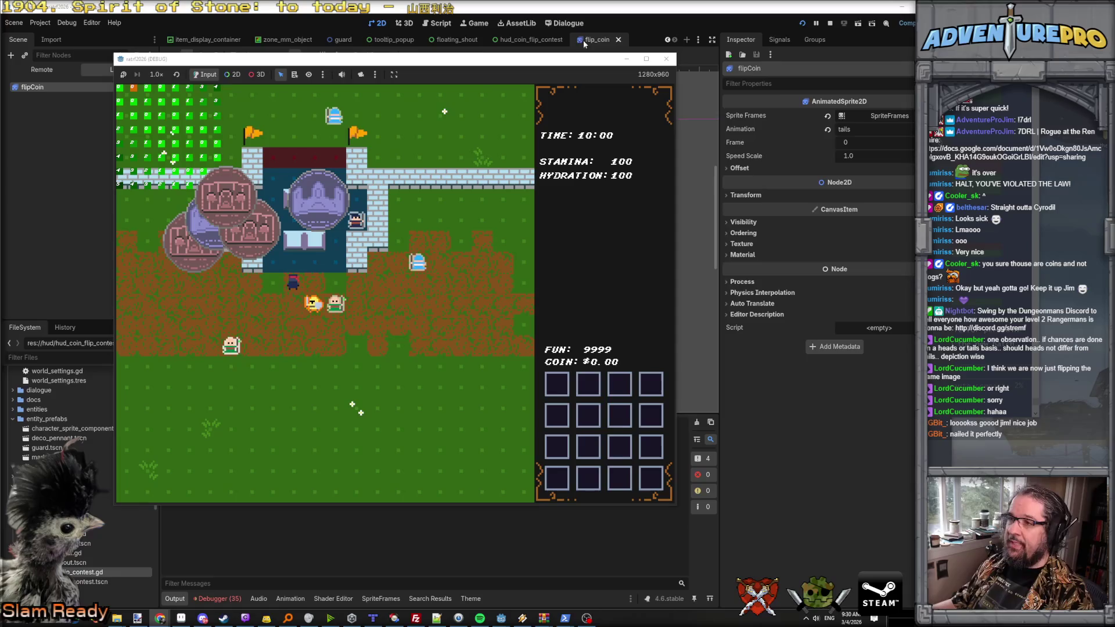
left_click(830, 23)
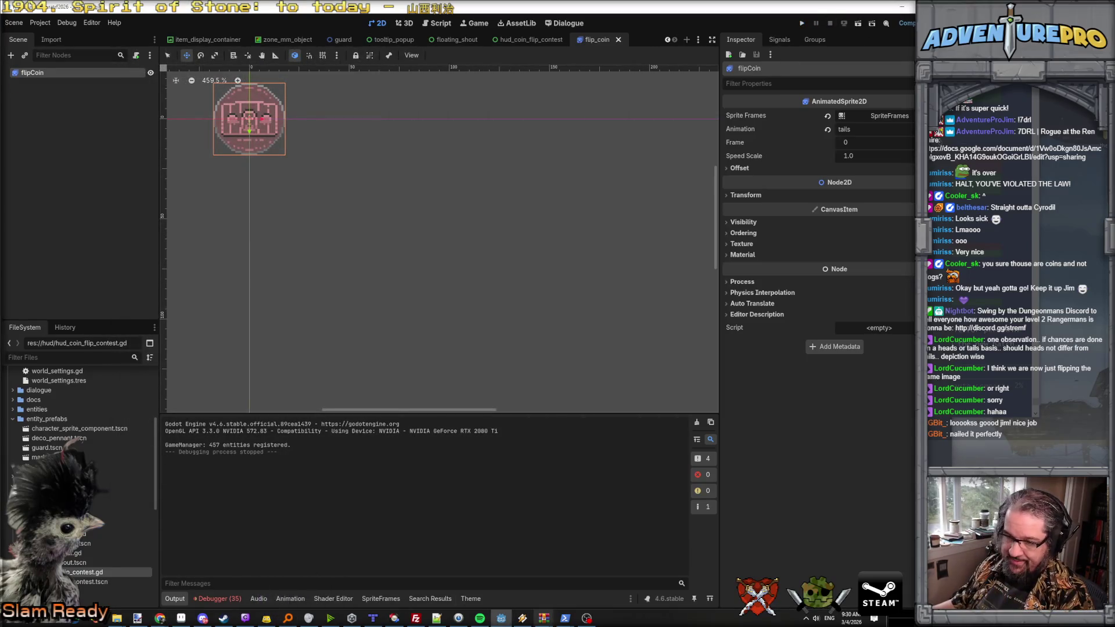
Step: Marquee-select the top-left purple heads coin on the sheet and start a new sprite
left_click(181, 617)
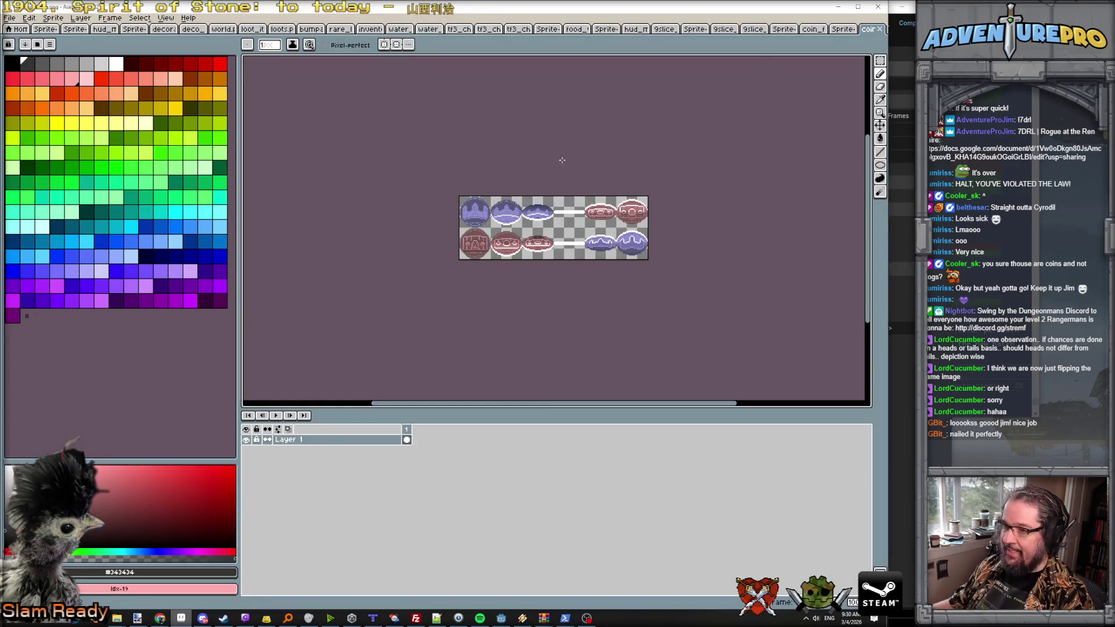
left_click(880, 61)
scroll(510, 179, "up", 3)
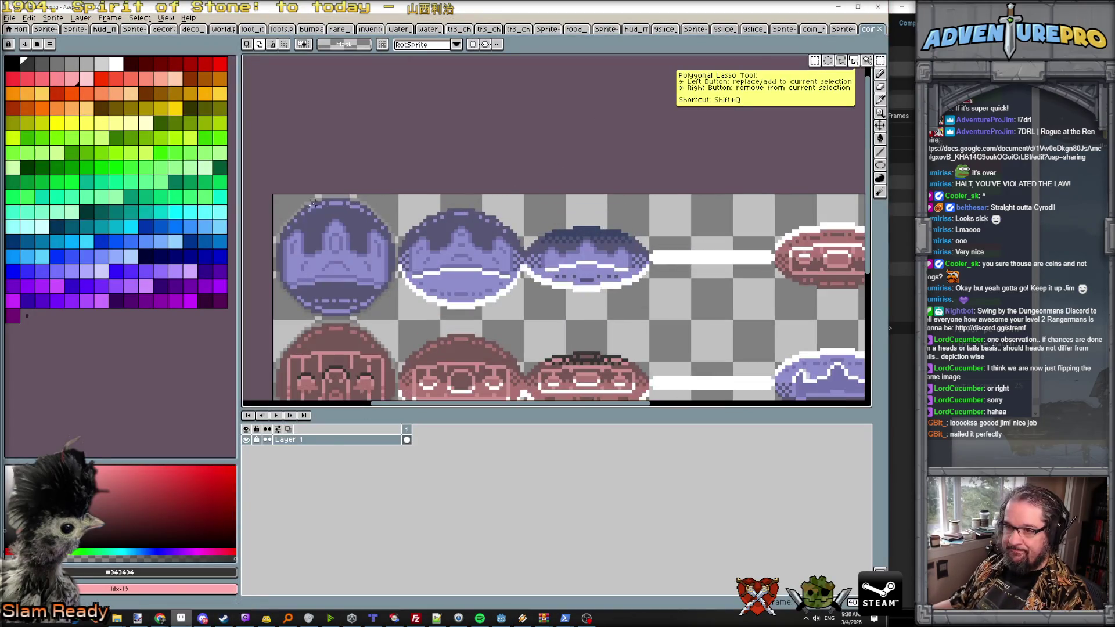
left_click_drag(275, 196, 401, 316)
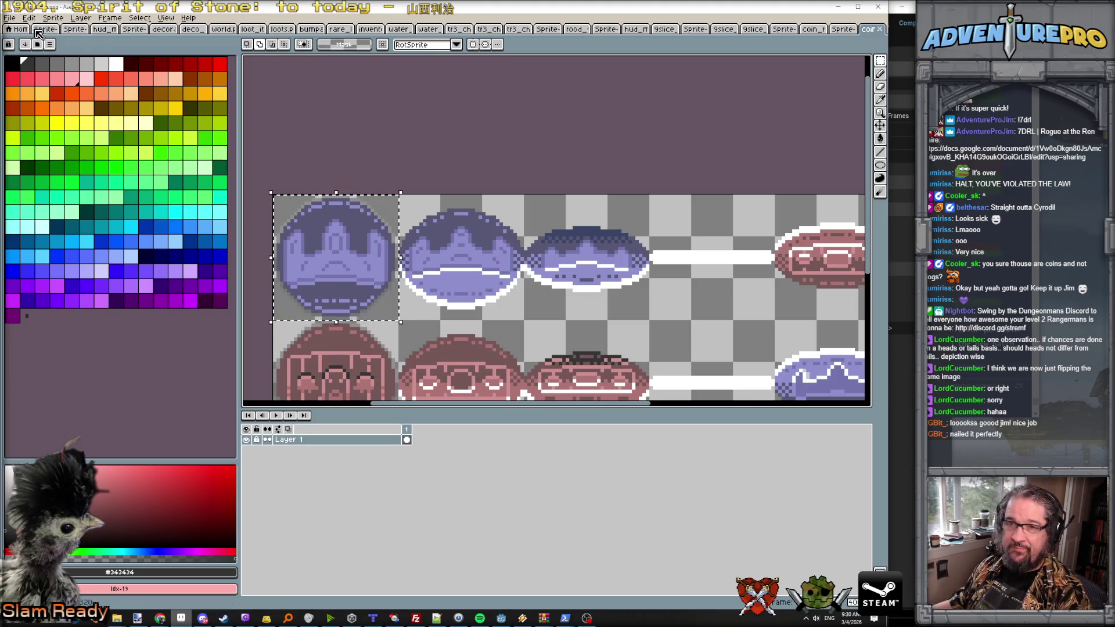
left_click(10, 18)
left_click(20, 32)
Step: Create a new 48×48 sprite
type("48")
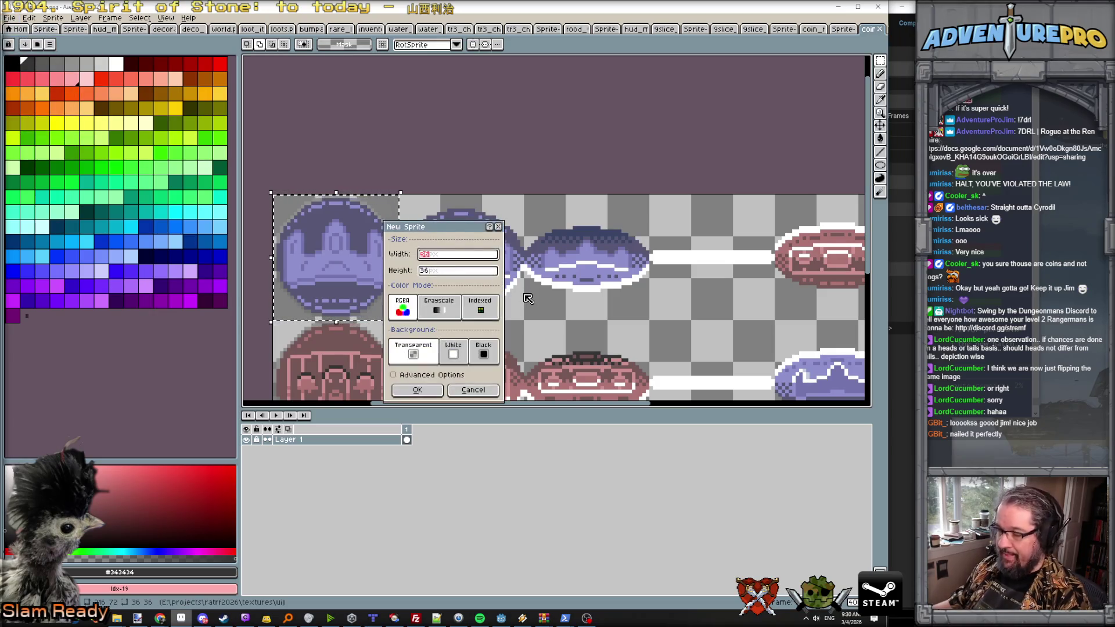
key("Tab")
type("48")
key("Return")
Step: Paste the purple heads coin, nudge it up and left, and recentre the view
key("ctrl+v")
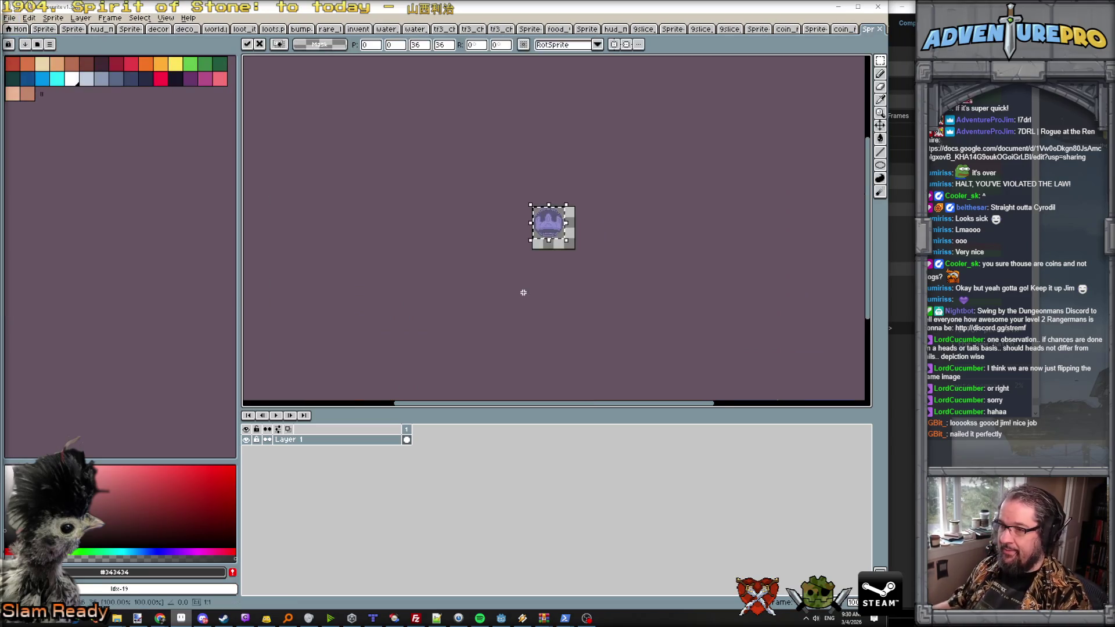
scroll(580, 273, "up", 4)
left_click_drag(653, 282, 650, 268)
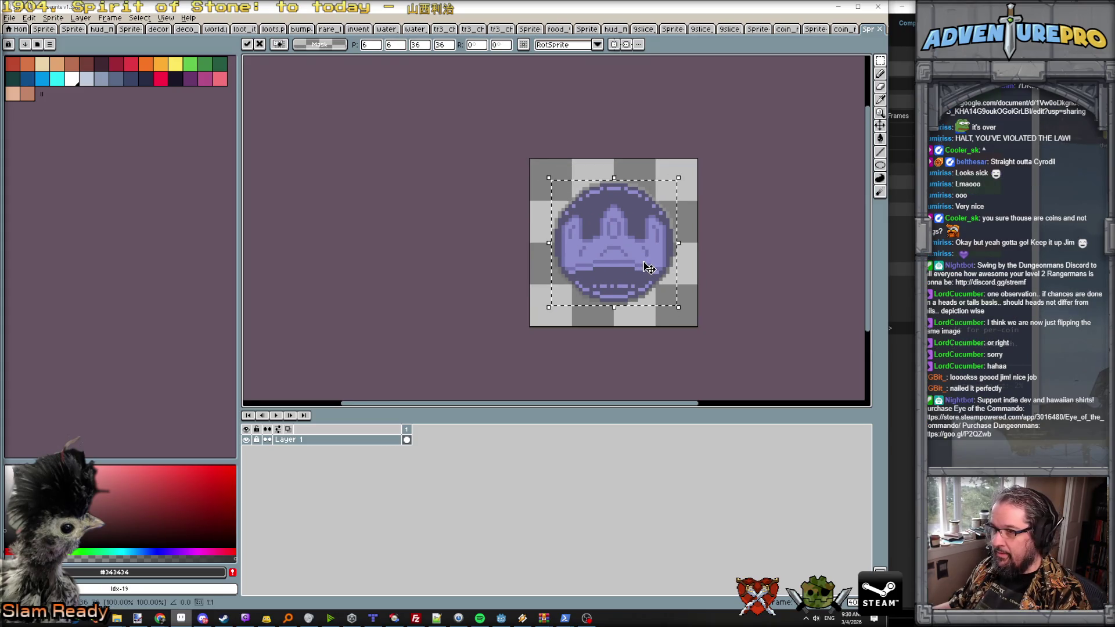
scroll(716, 233, "up", 2)
left_click(715, 234)
left_click_drag(666, 237, 561, 226)
Step: Rename Layer 1 to 'base coin'
double_click(325, 444)
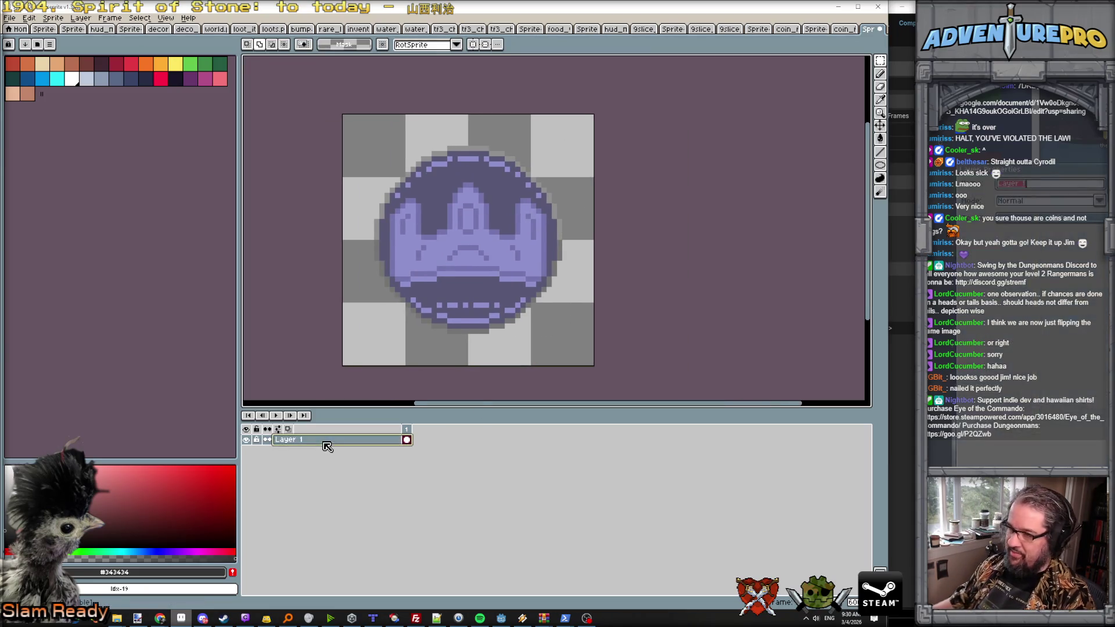
type("coin")
key("Return")
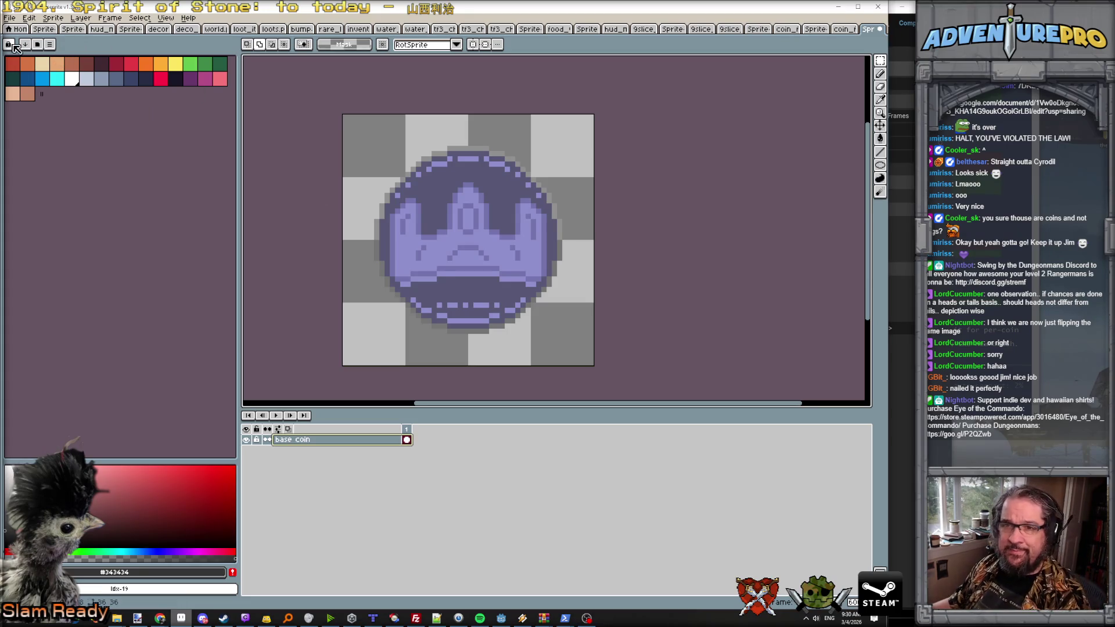
left_click(37, 44)
scroll(122, 248, "down", 4)
Step: Load the gen512_eotc palette
scroll(122, 249, "down", 6)
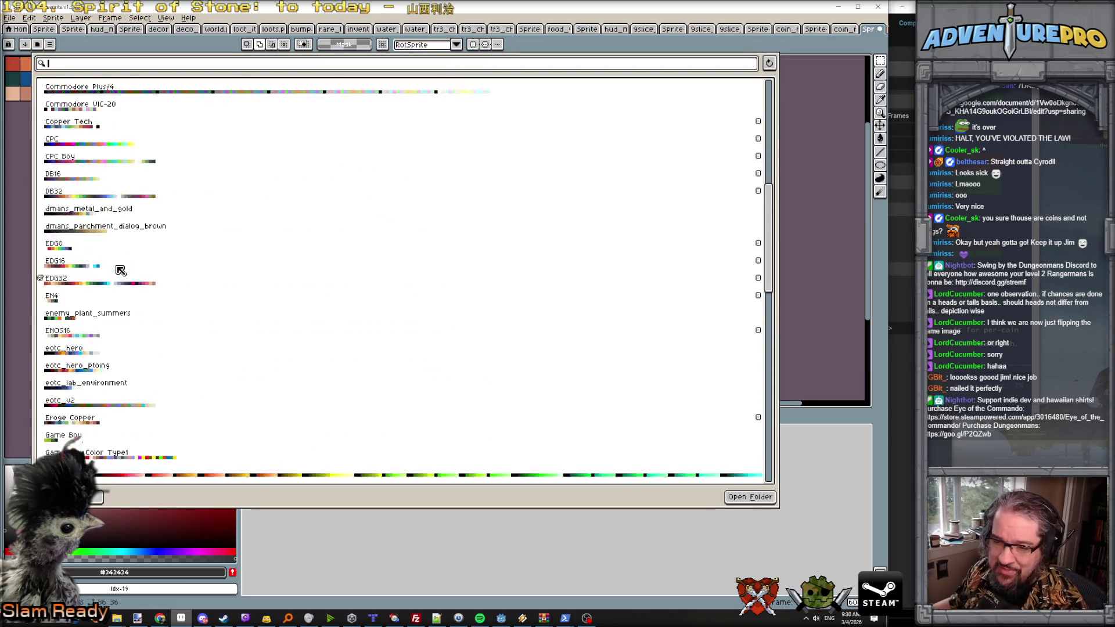
left_click(114, 347)
left_click(95, 497)
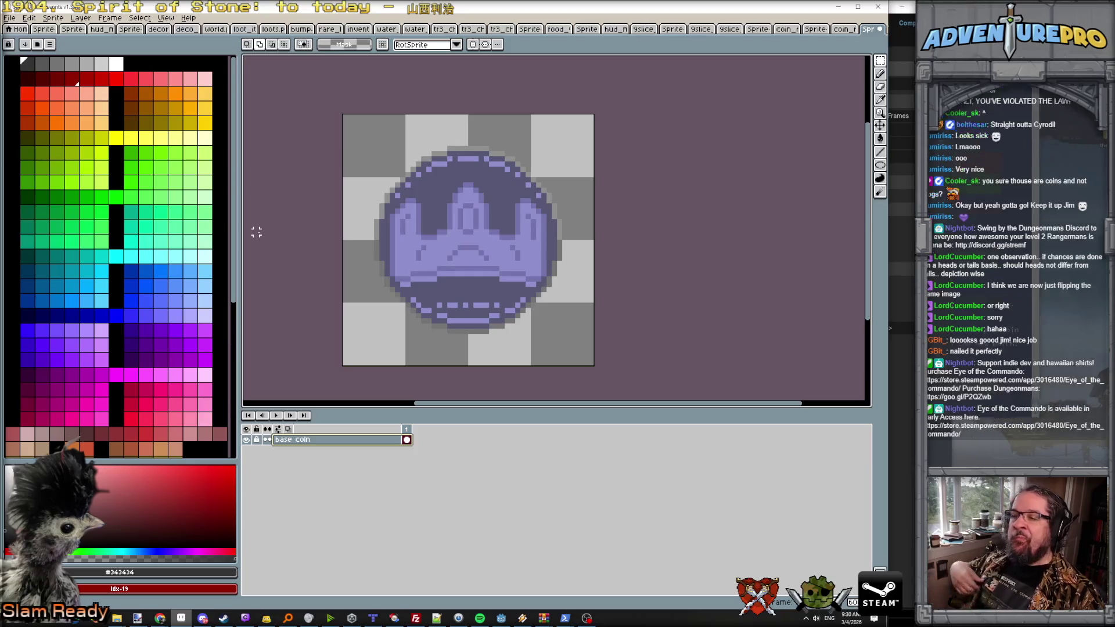
Step: Switch to the Pencil and choose a medium blue as the drawing colour
left_click(407, 243, "alt")
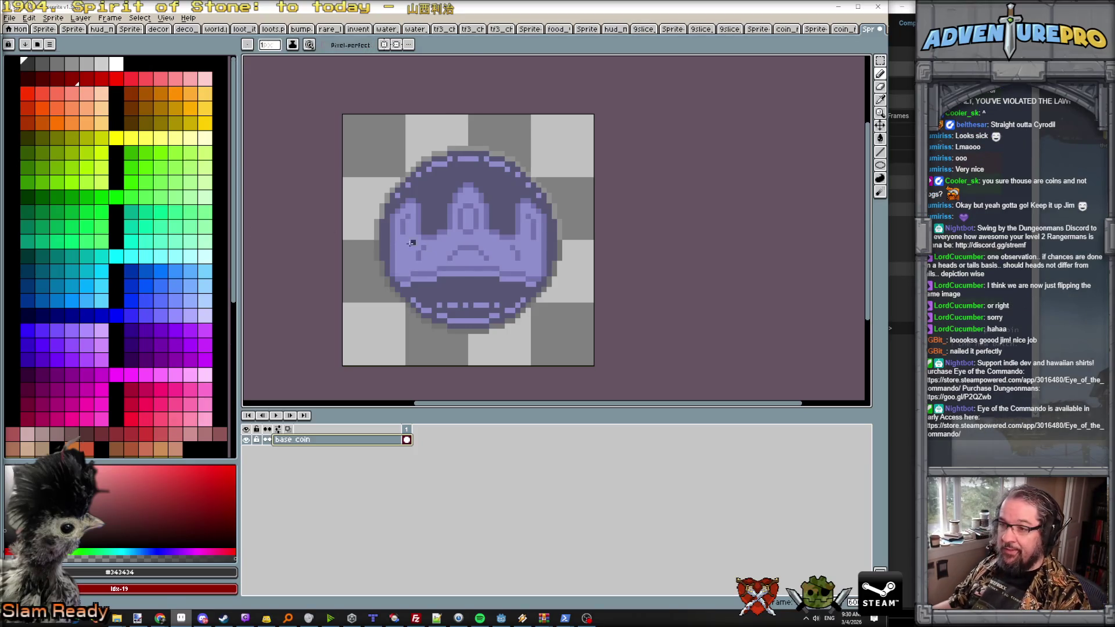
scroll(192, 315, "down", 5)
key("b")
scroll(192, 315, "down", 3)
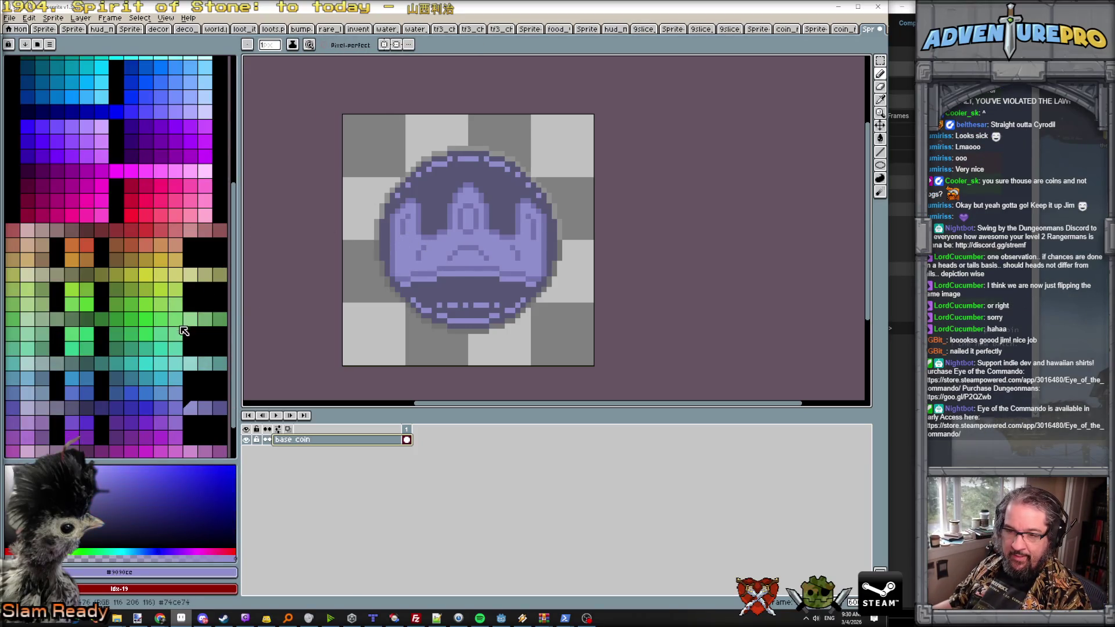
left_click(146, 395)
scroll(343, 254, "up", 2)
scroll(374, 221, "down", 3)
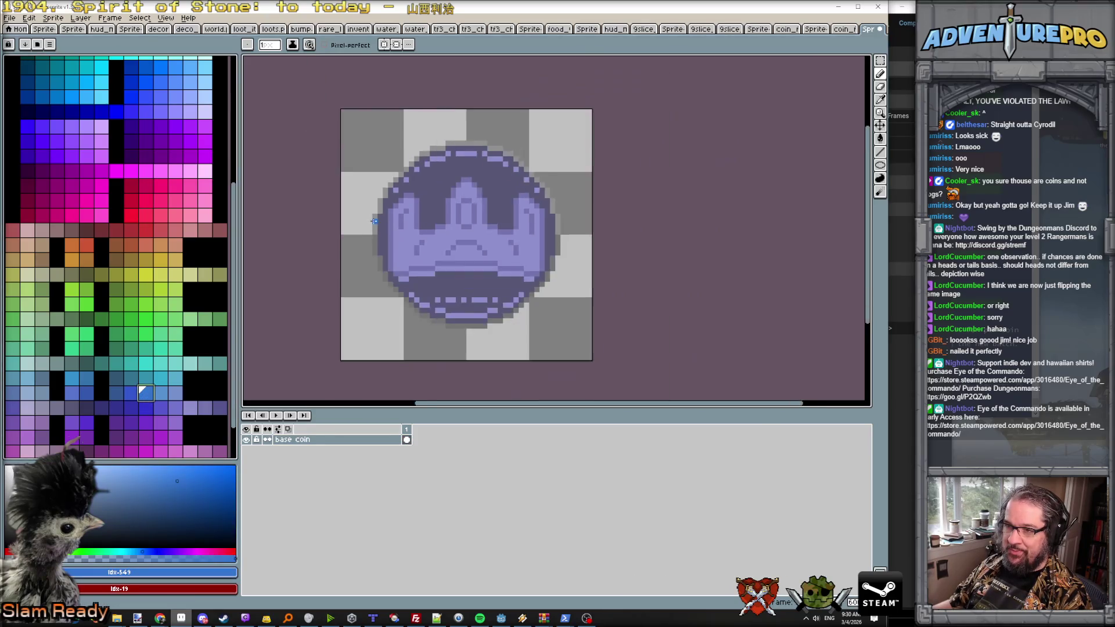
scroll(374, 221, "up", 1)
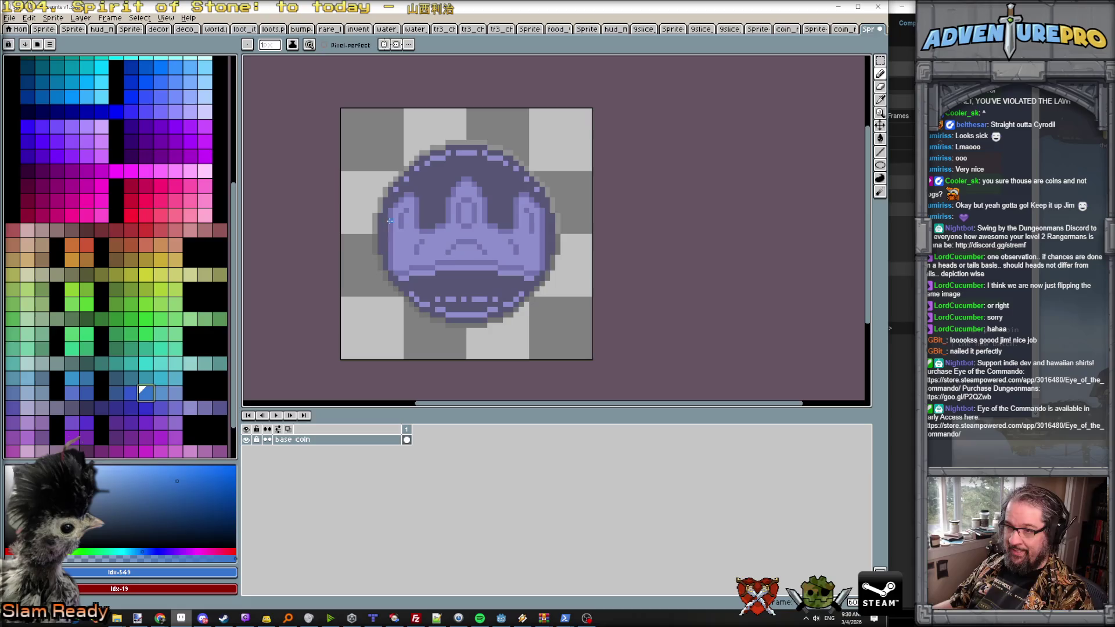
scroll(389, 218, "down", 1)
scroll(393, 212, "up", 1)
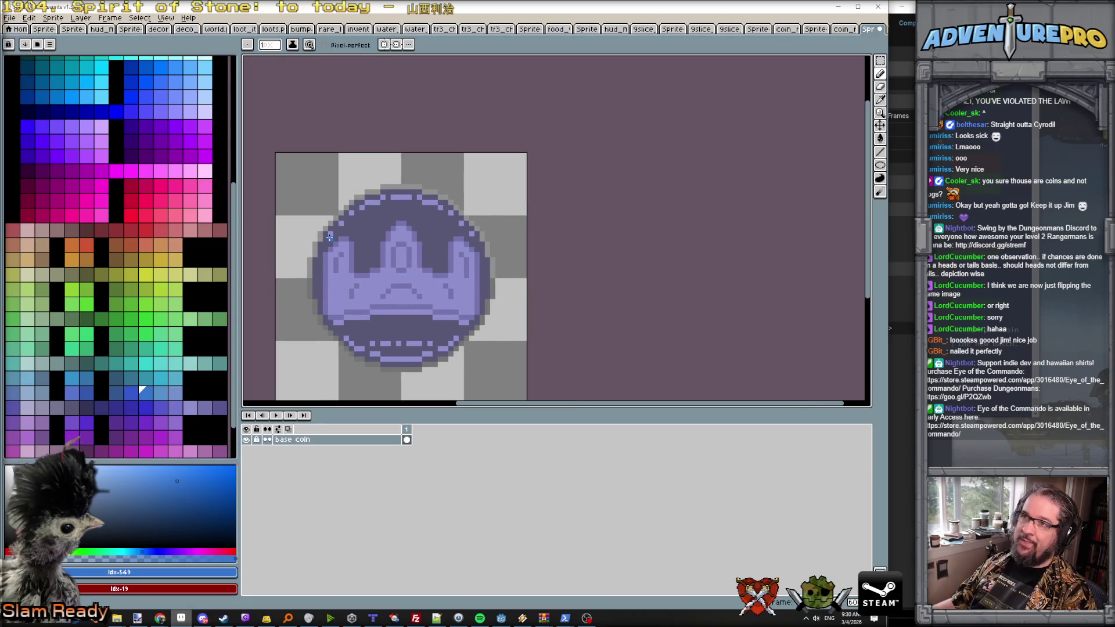
scroll(304, 280, "up", 1)
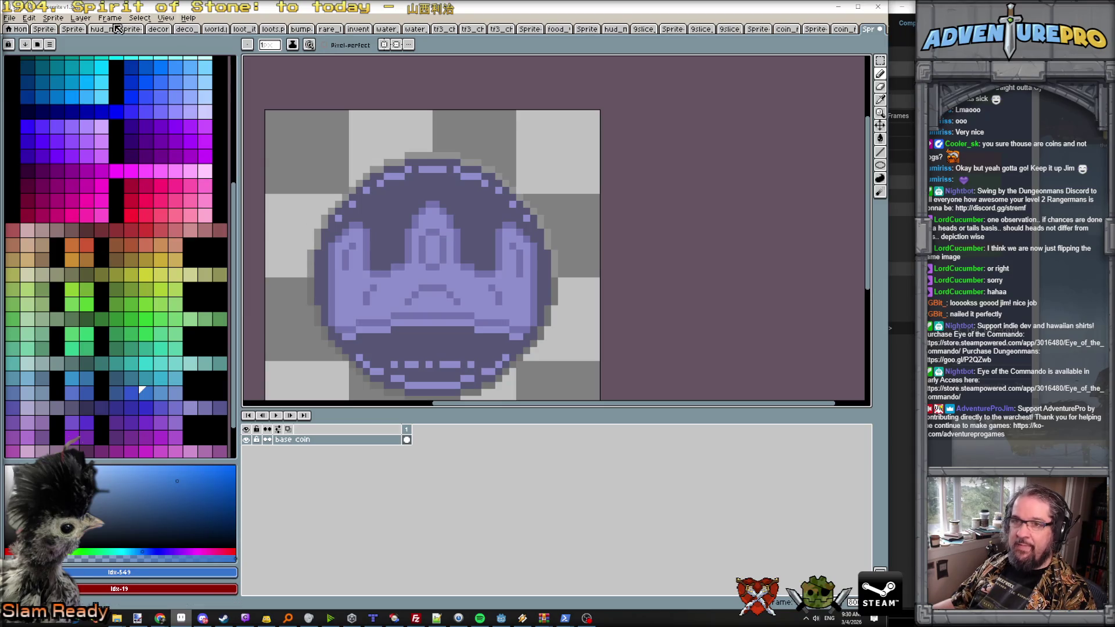
left_click(81, 18)
Step: Add a new empty layer via Layer > New > New Layer
mouse_move(109, 72)
left_click(187, 72)
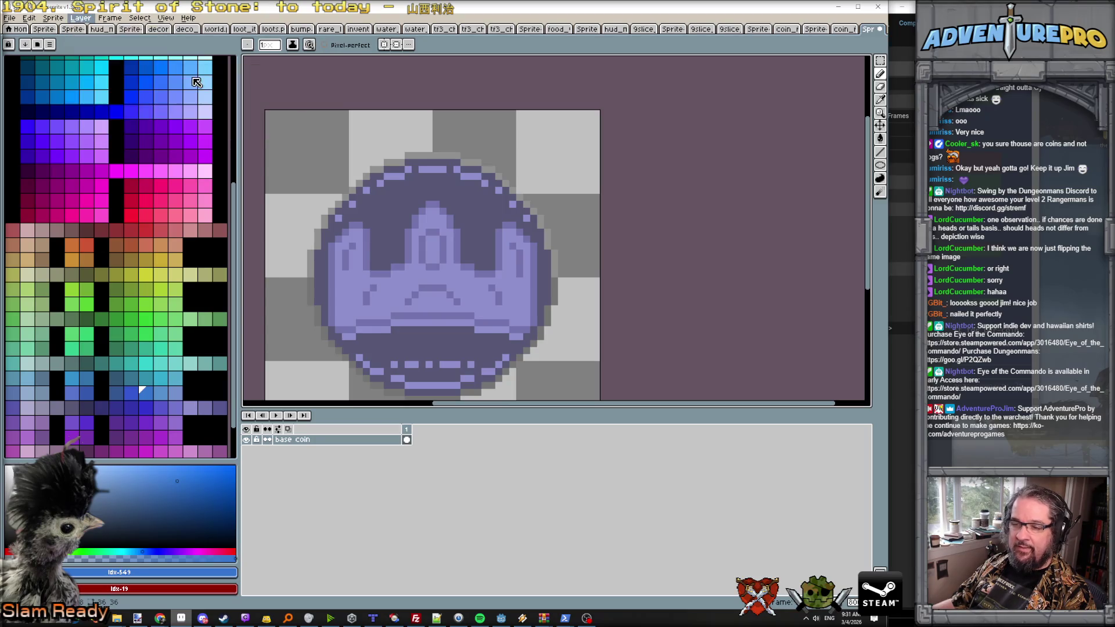
double_click(313, 450)
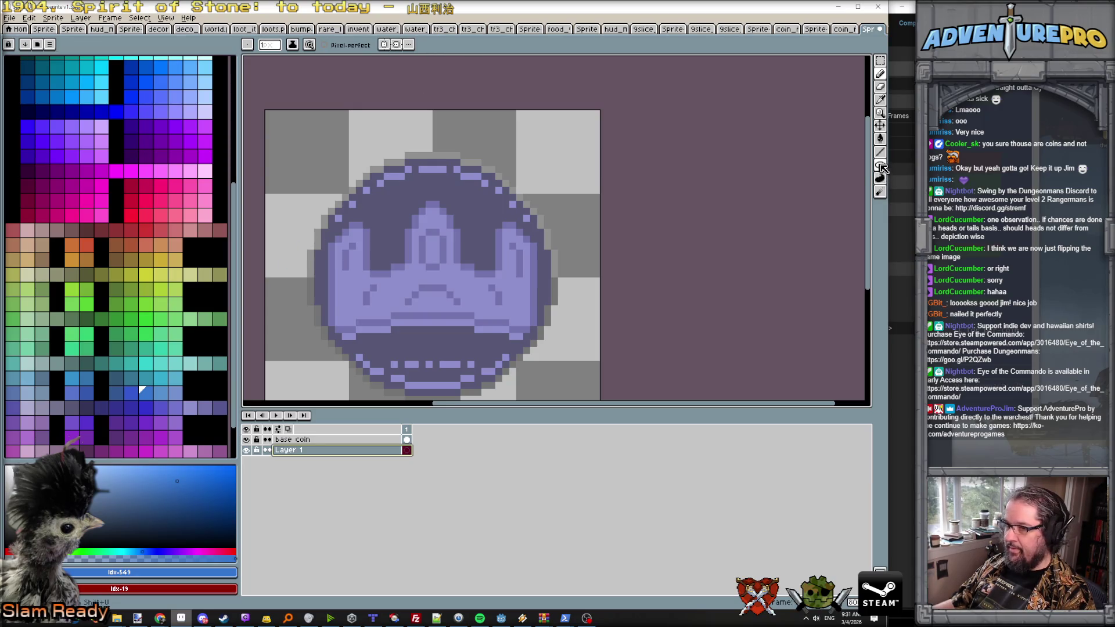
Step: Draw a blue ellipse around the coin and fill it into a thick blue ring
key("u")
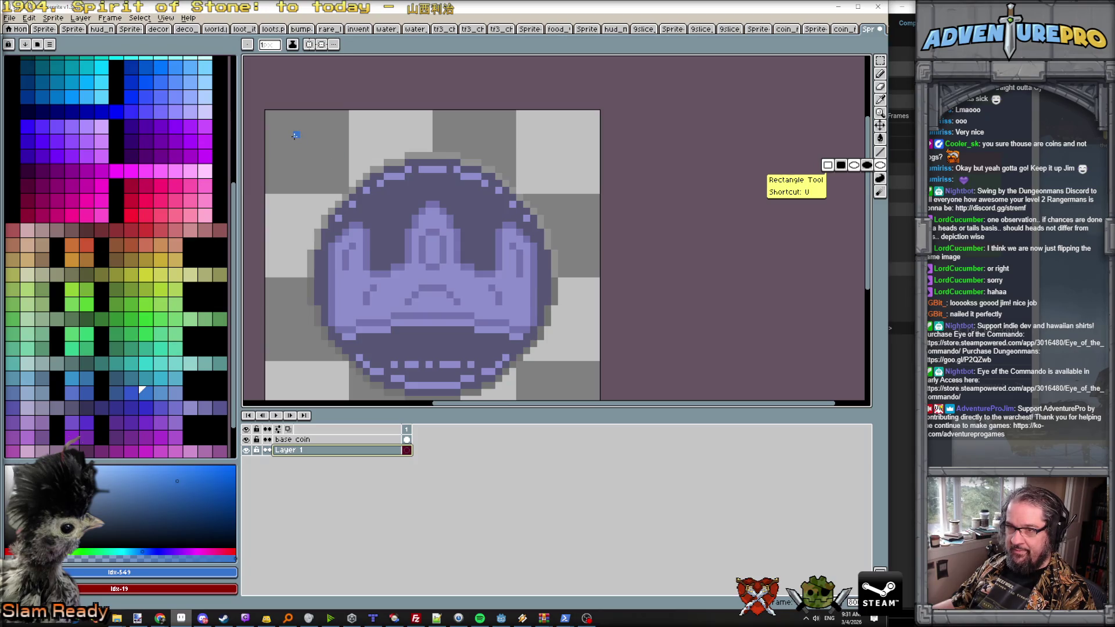
mouse_move(290, 135)
left_mouse_down()
mouse_move(406, 250)
mouse_move(493, 366)
mouse_move(588, 400)
left_mouse_up()
key("g")
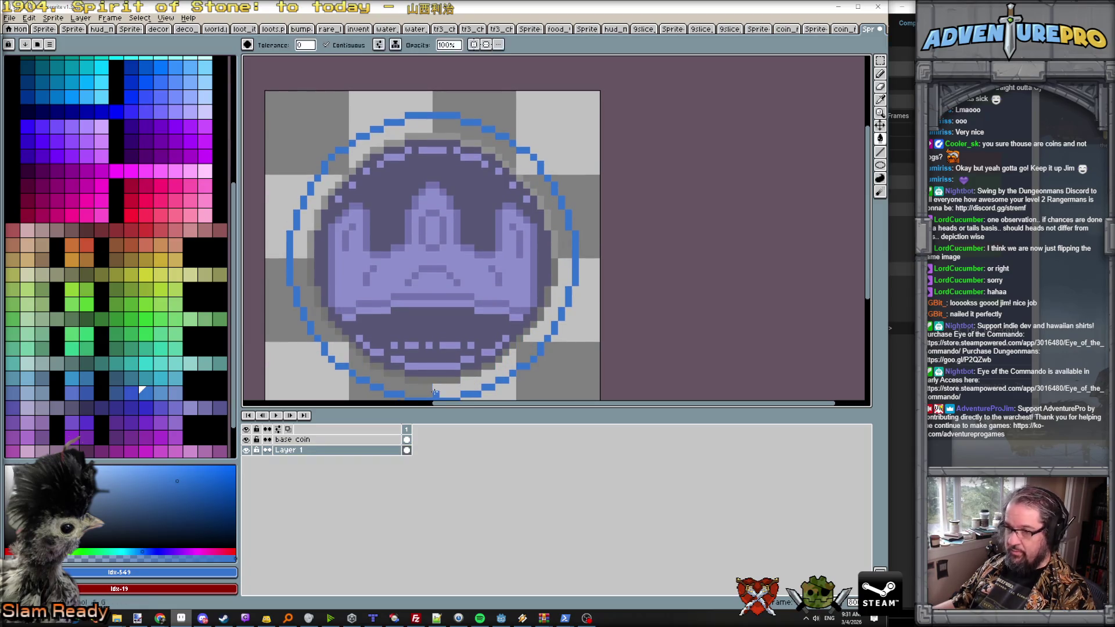
left_click(434, 392)
scroll(451, 305, "down", 2)
scroll(452, 297, "up", 1)
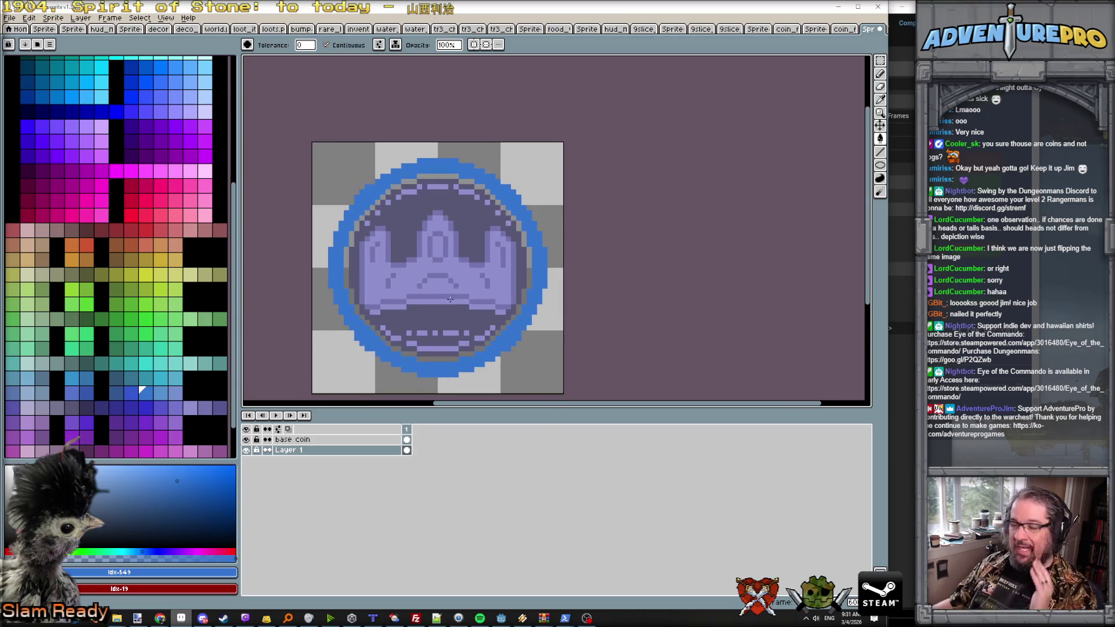
scroll(443, 275, "down", 1)
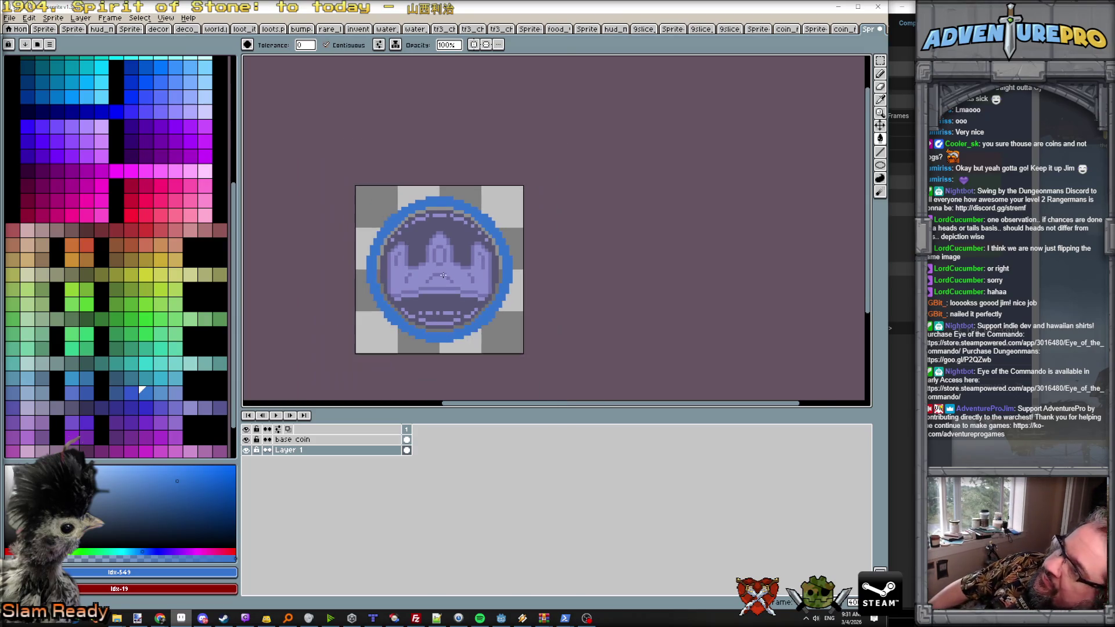
scroll(439, 269, "up", 1)
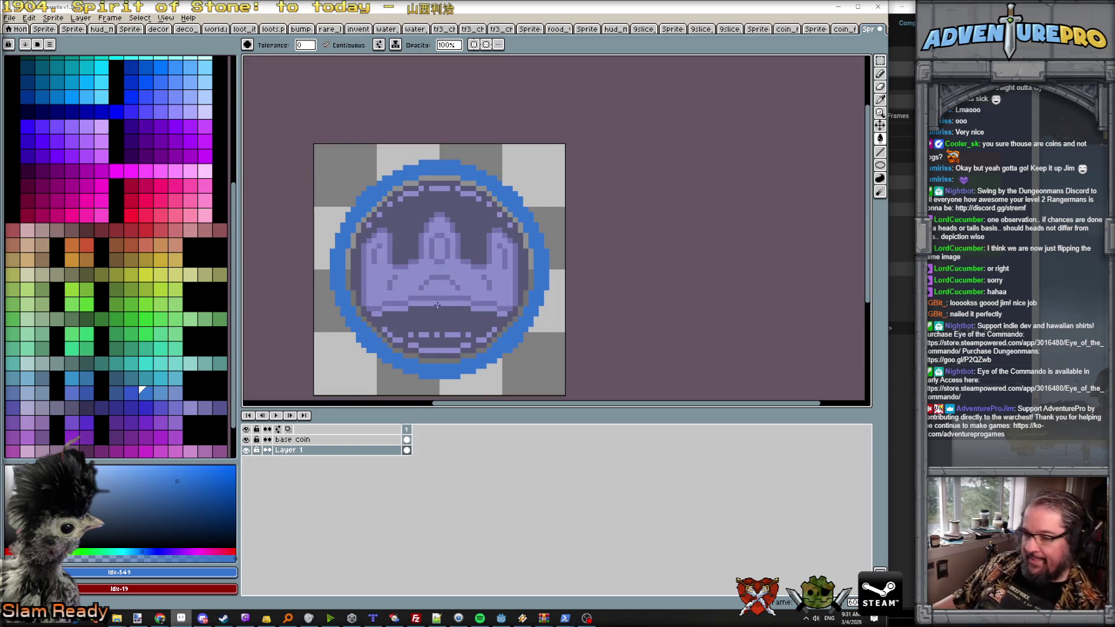
double_click(319, 451)
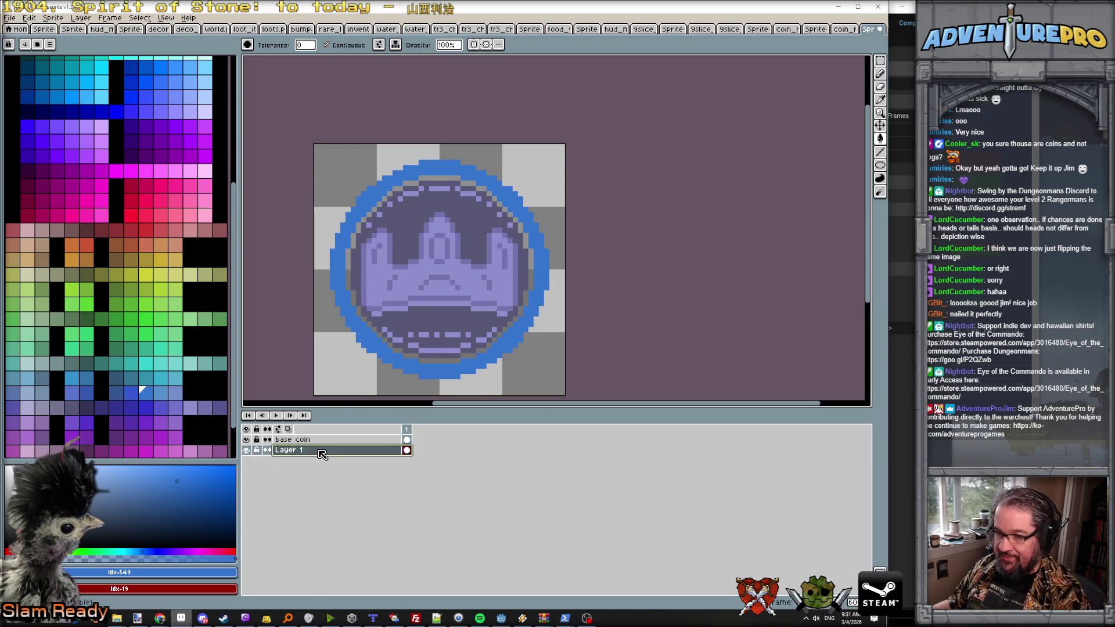
Step: Name the ring layer 'under base' and add an 'overbase' layer at the top of the stack
type("under ba")
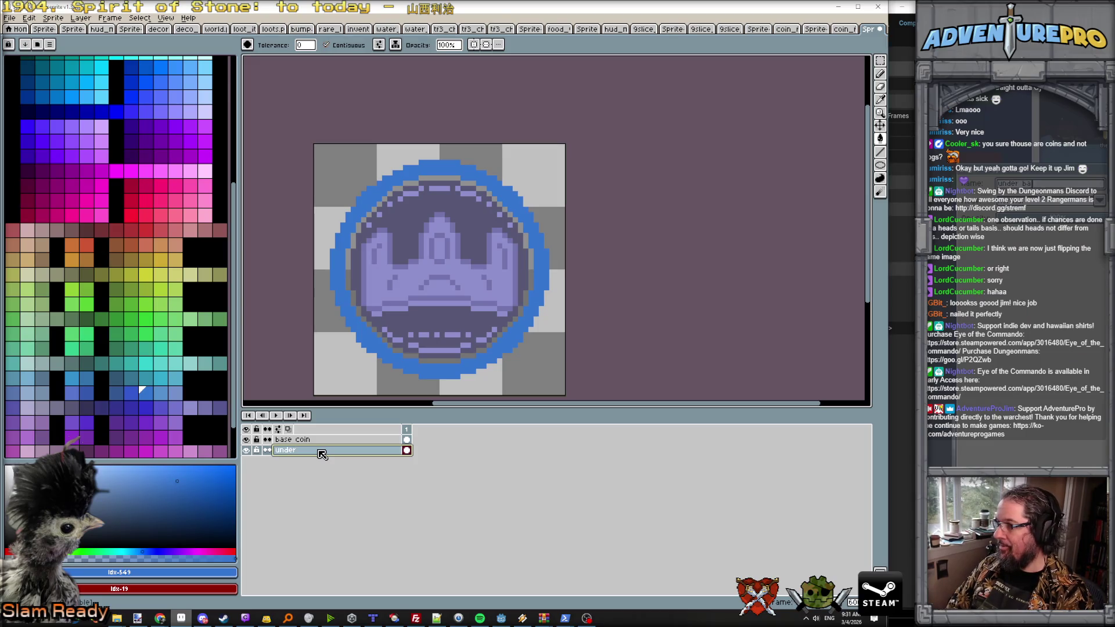
type("se")
key("Return")
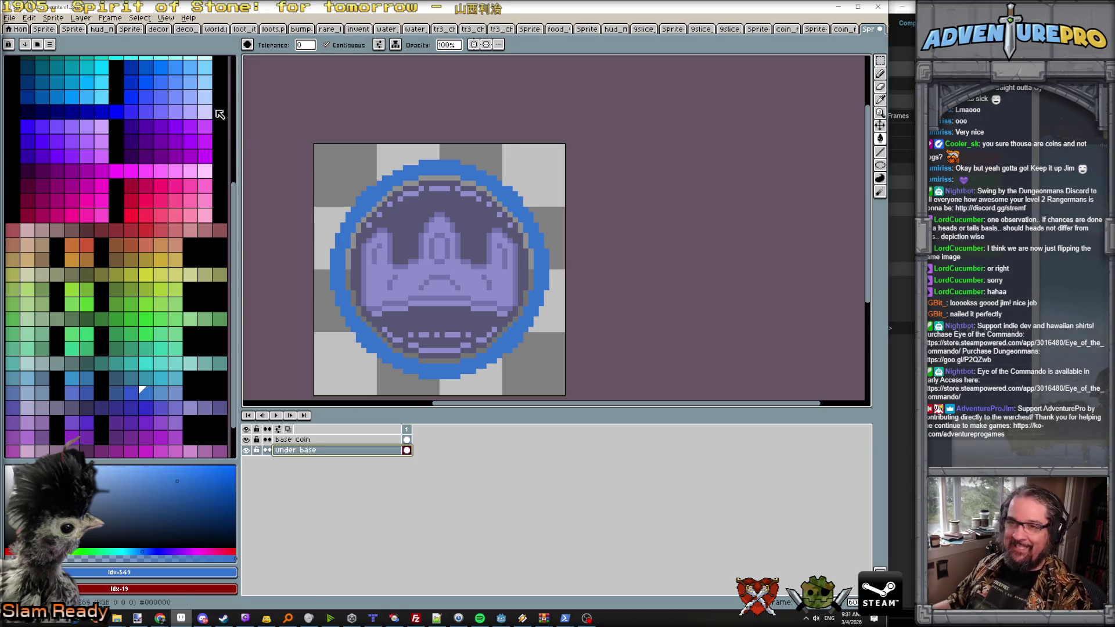
mouse_move(108, 72)
left_click(186, 75)
left_click_drag(326, 458, 326, 443)
double_click(326, 442)
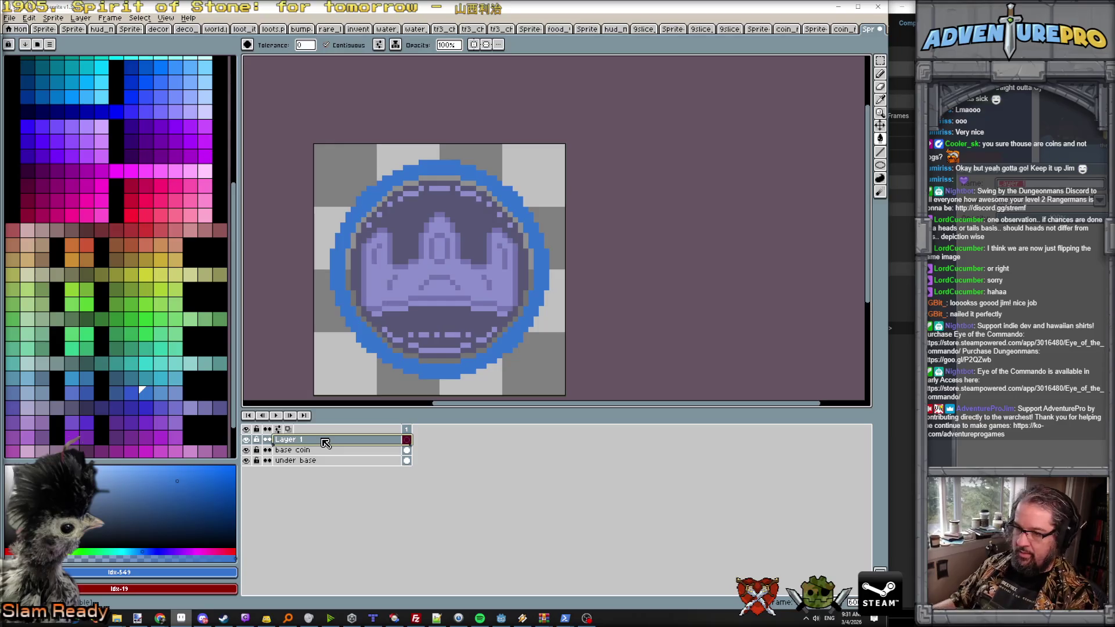
type("obv")
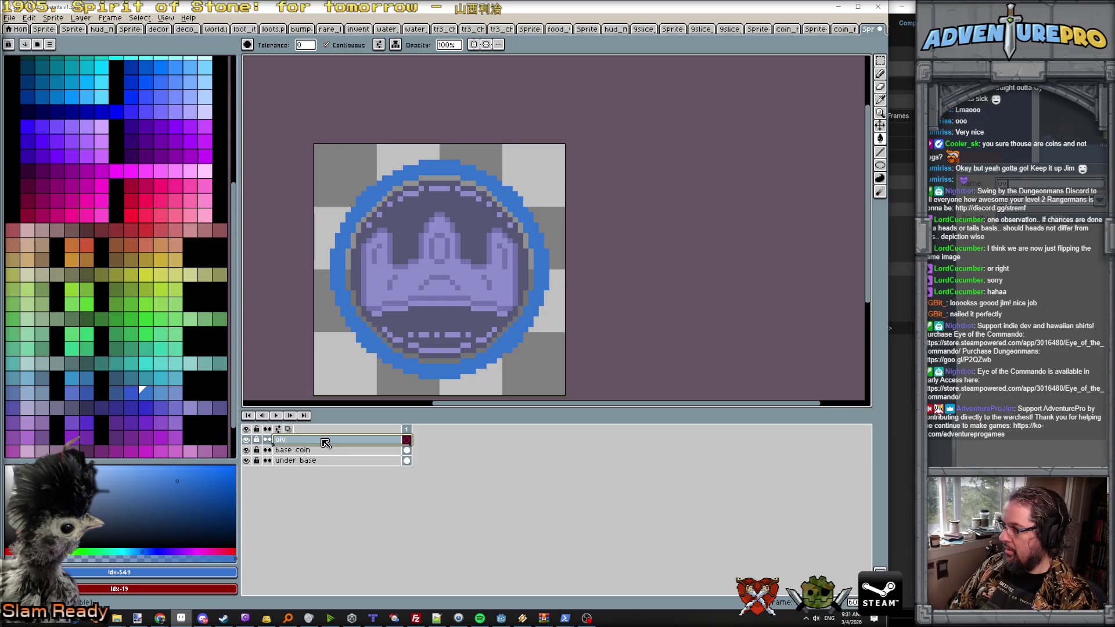
type("ase")
key("Return")
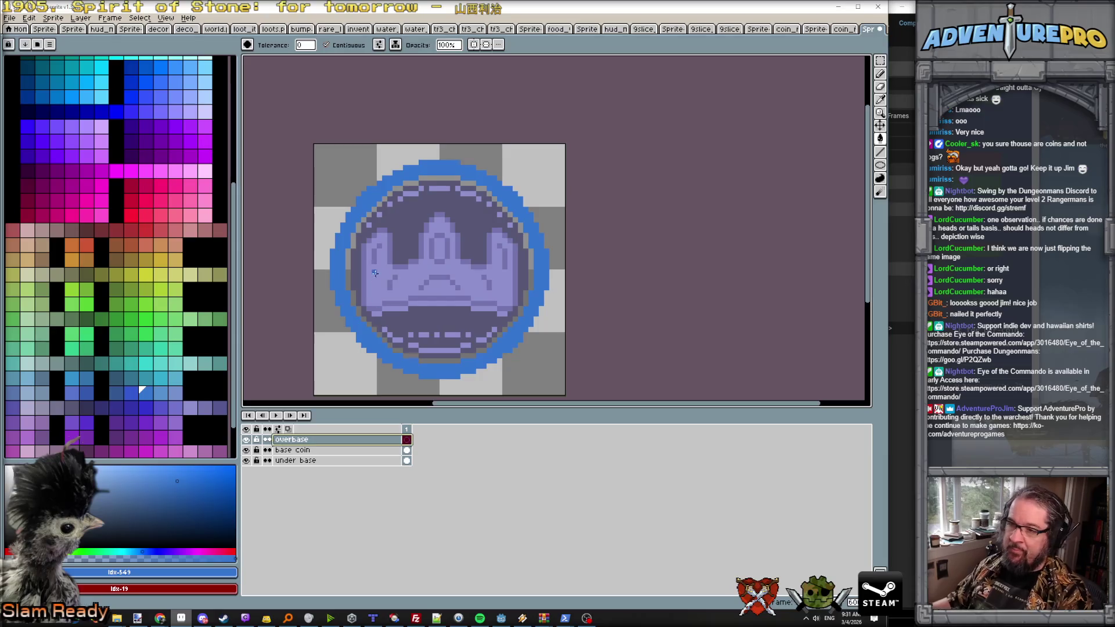
Step: Pick light cyan and flood-fill the canvas with it
scroll(204, 150, "up", 2)
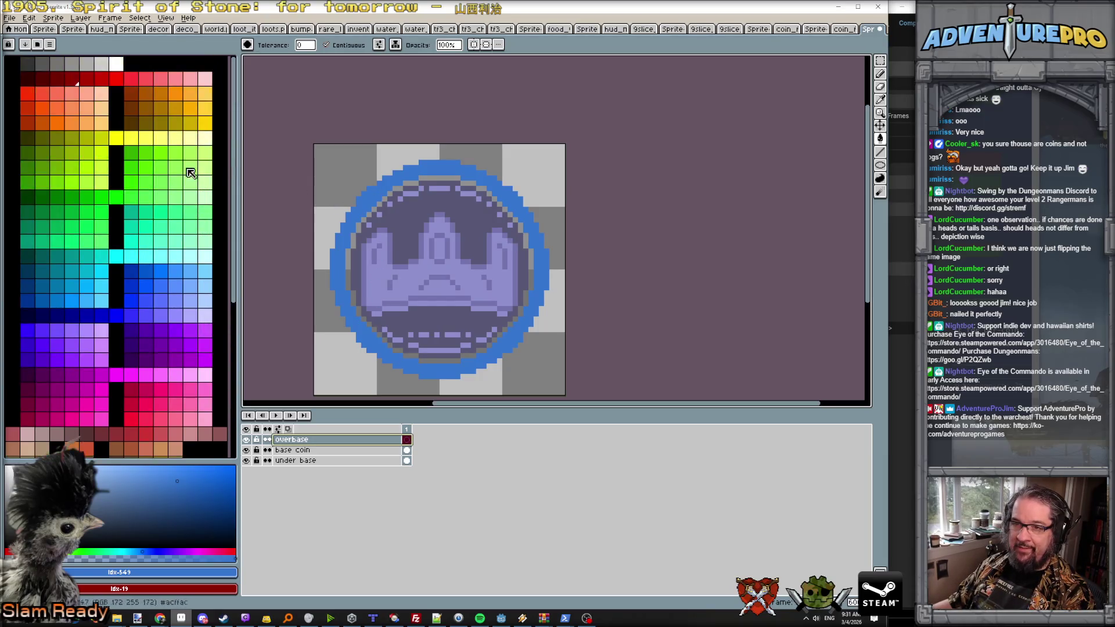
left_click(209, 258)
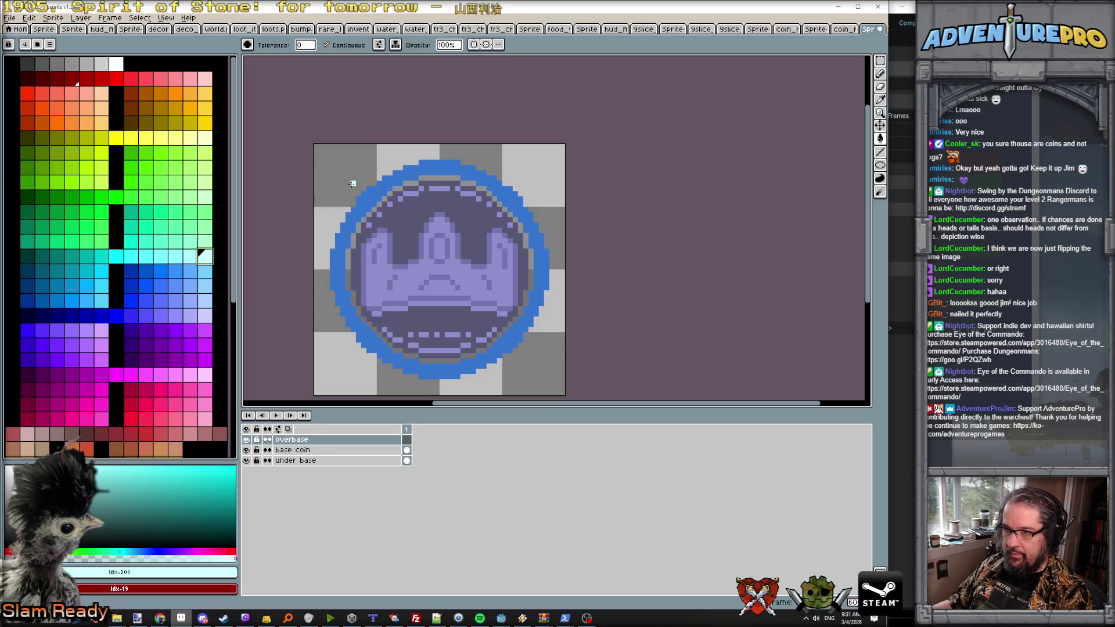
left_click(351, 184)
Step: Undo the cyan flood and try a pale cyan ellipse inside the blue ring, then undo it
key("ctrl+z")
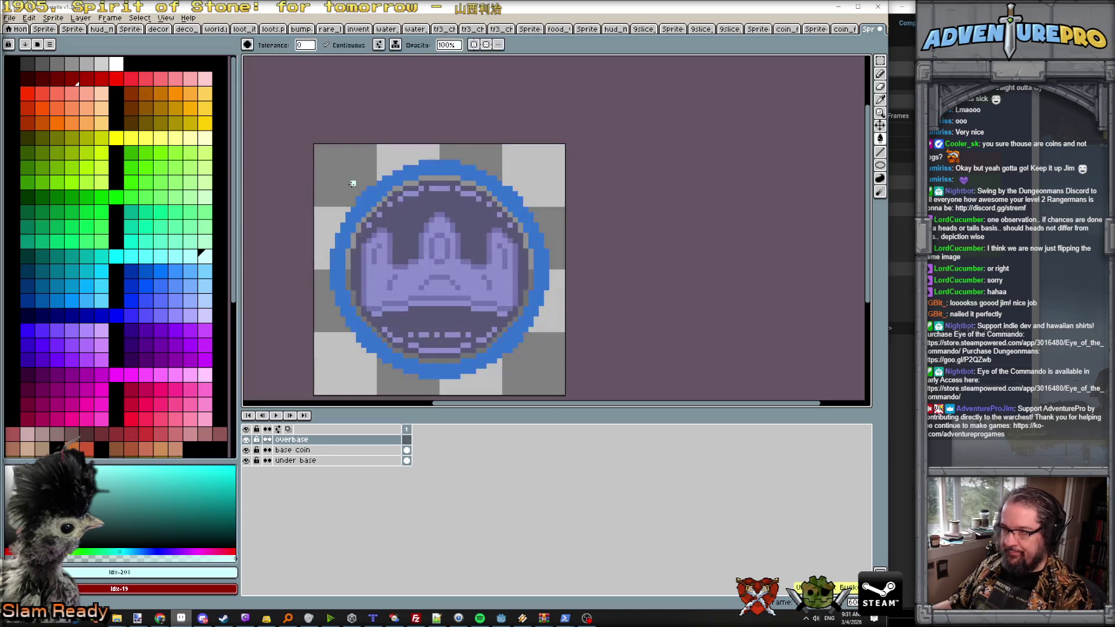
left_click(879, 165)
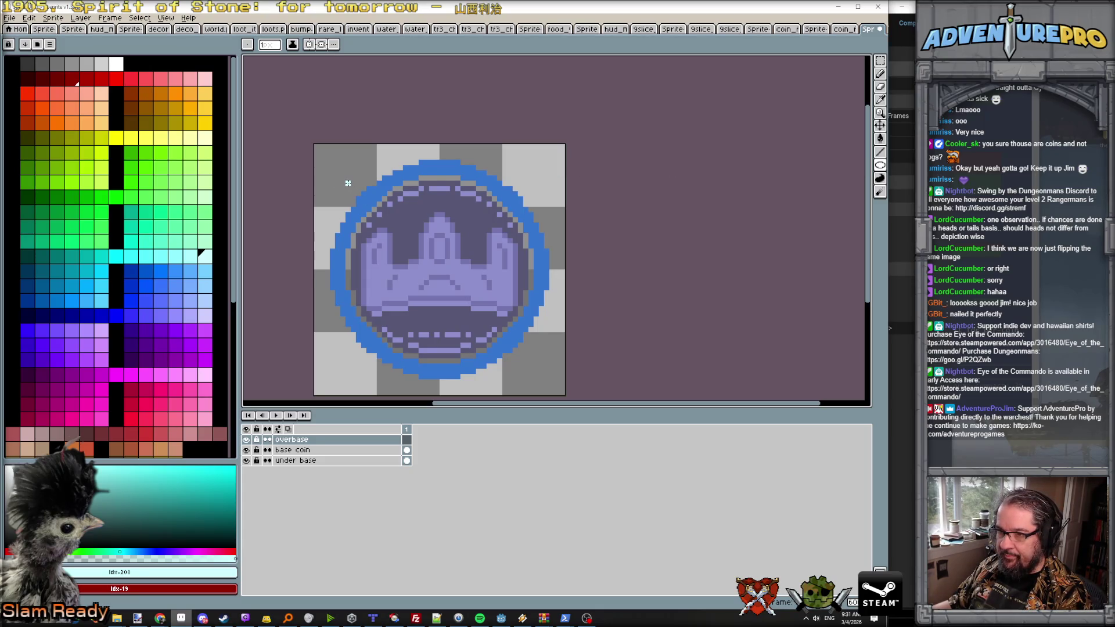
left_click_drag(352, 183, 527, 368)
key("ctrl+z")
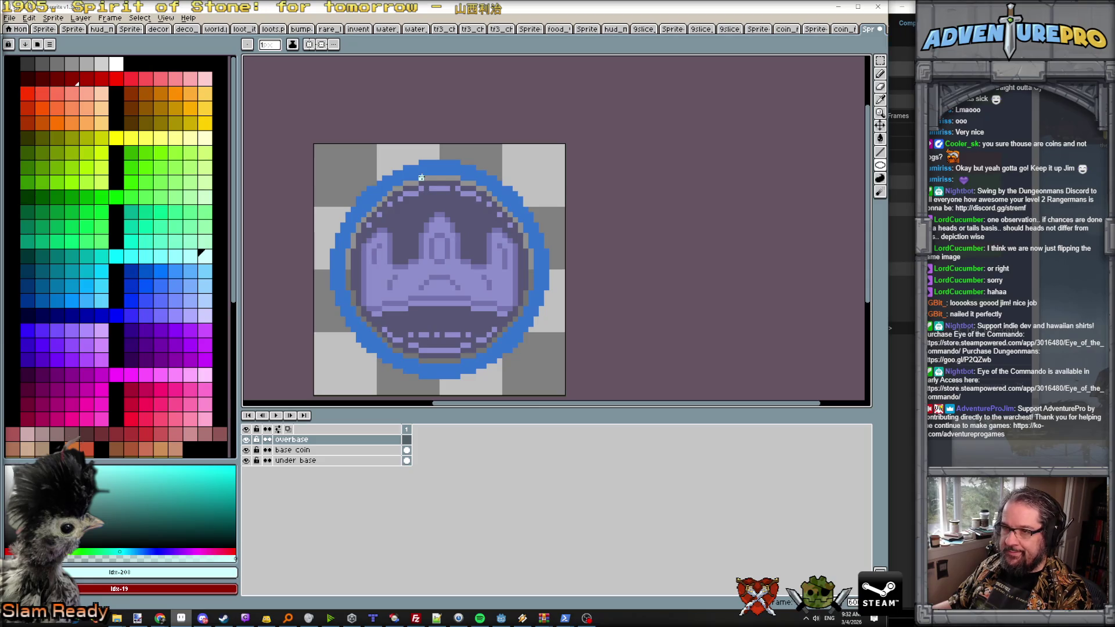
Step: Enable vertical and horizontal symmetry and test mirrored pale cyan ellipses, undoing them
left_click(308, 44)
left_click(321, 44)
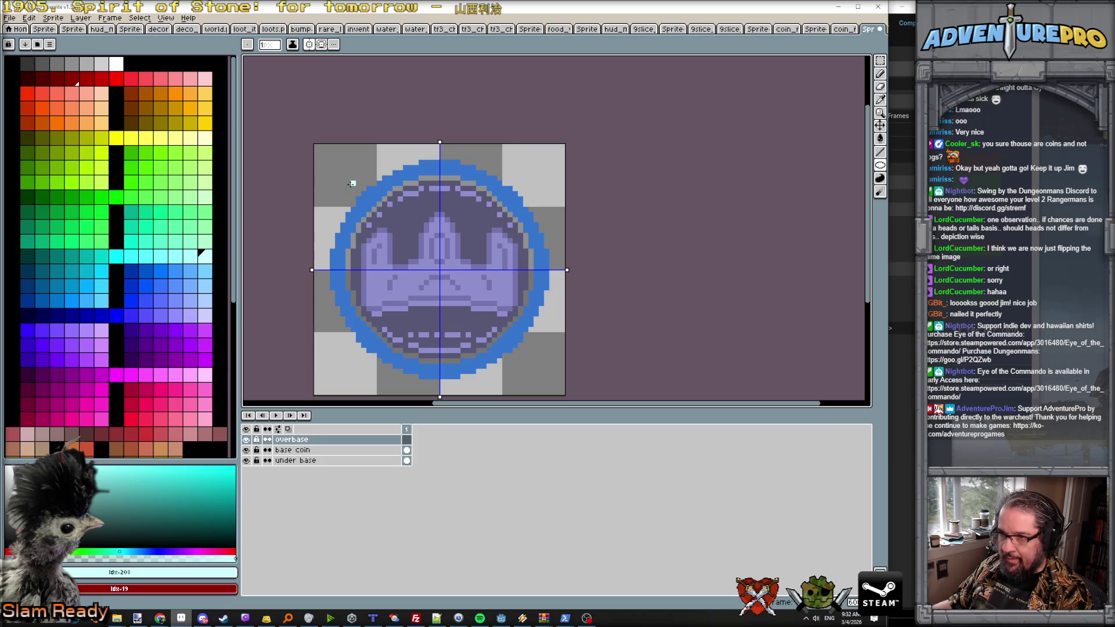
mouse_move(350, 181)
left_mouse_down()
mouse_move(526, 355)
mouse_move(515, 347)
left_mouse_up()
key("ctrl+z")
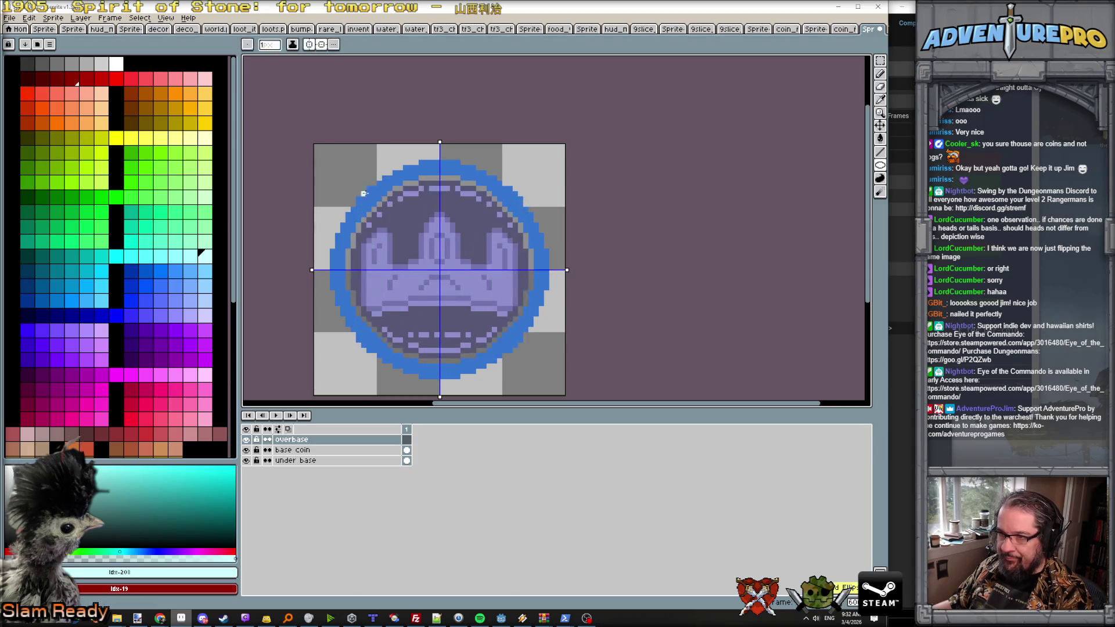
left_click_drag(343, 172, 538, 367)
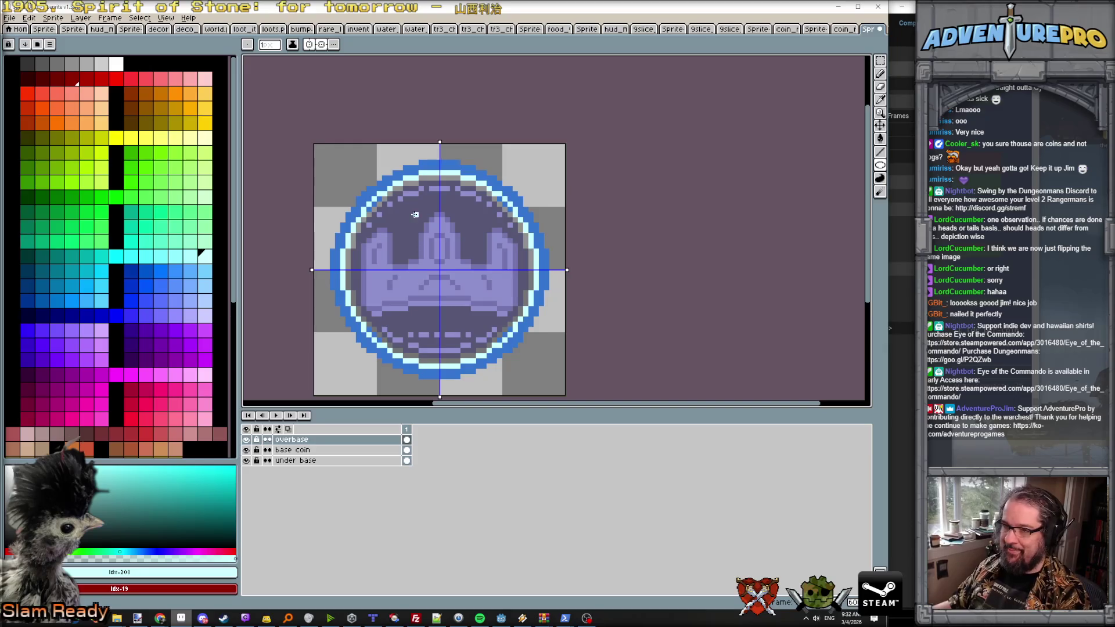
key("ctrl+z")
Step: Pencil mirrored pale cyan pixels along the inner rim, fill the interior, and add a second frame
key("b")
scroll(355, 255, "up", 3)
mouse_move(349, 252)
left_mouse_down()
mouse_move(349, 304)
mouse_move(359, 221)
mouse_move(406, 154)
mouse_move(465, 110)
mouse_move(532, 100)
left_mouse_up()
scroll(544, 169, "down", 2)
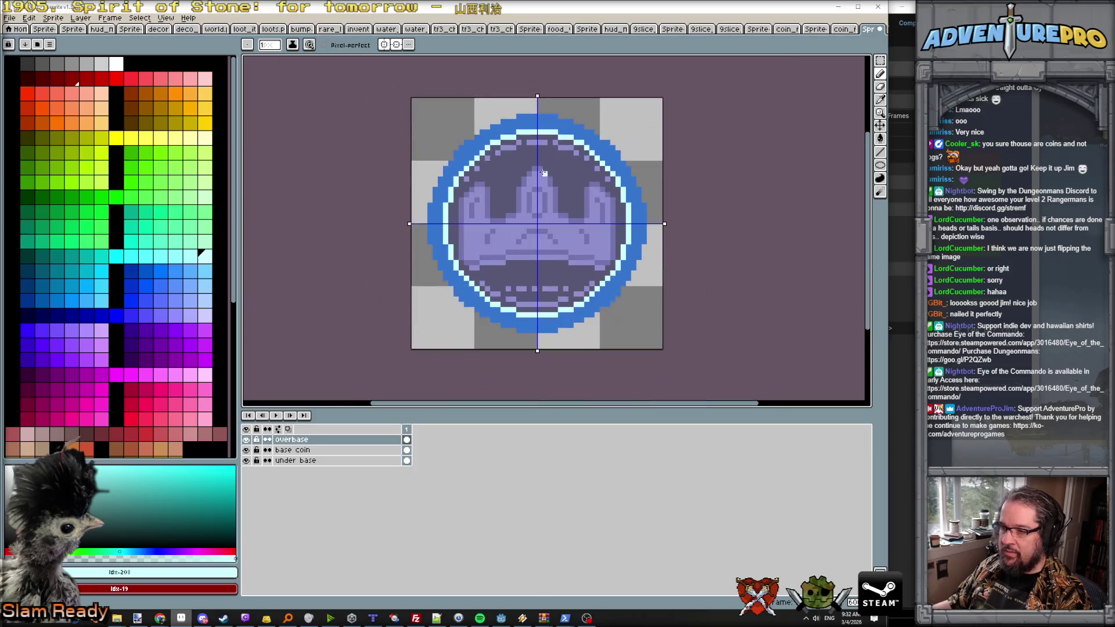
key("g")
left_click(513, 236)
scroll(513, 238, "down", 1)
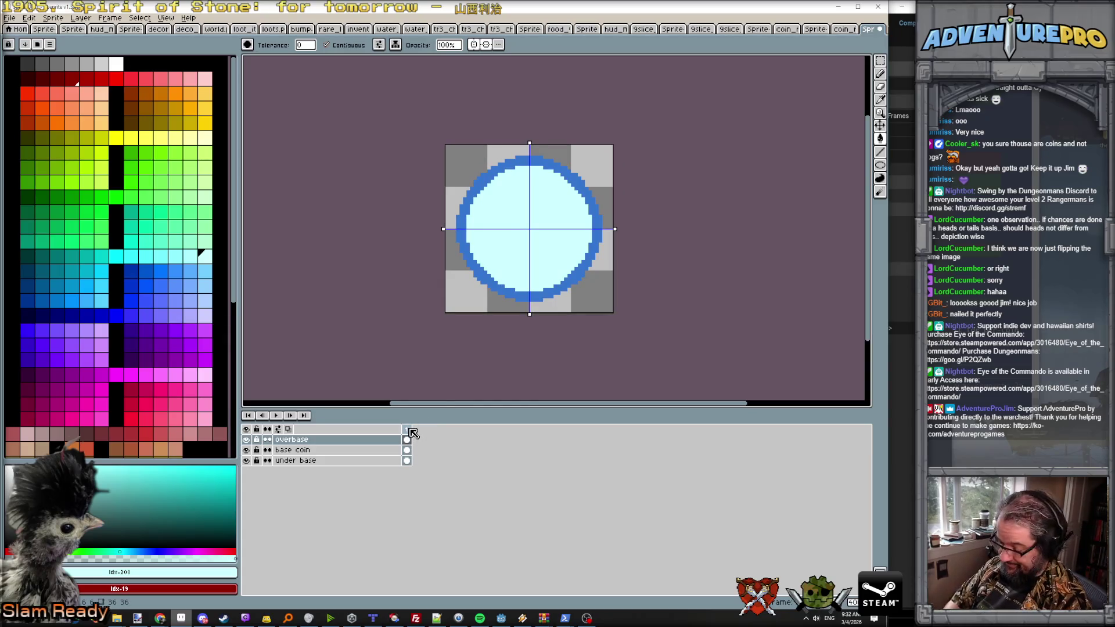
key("alt+n")
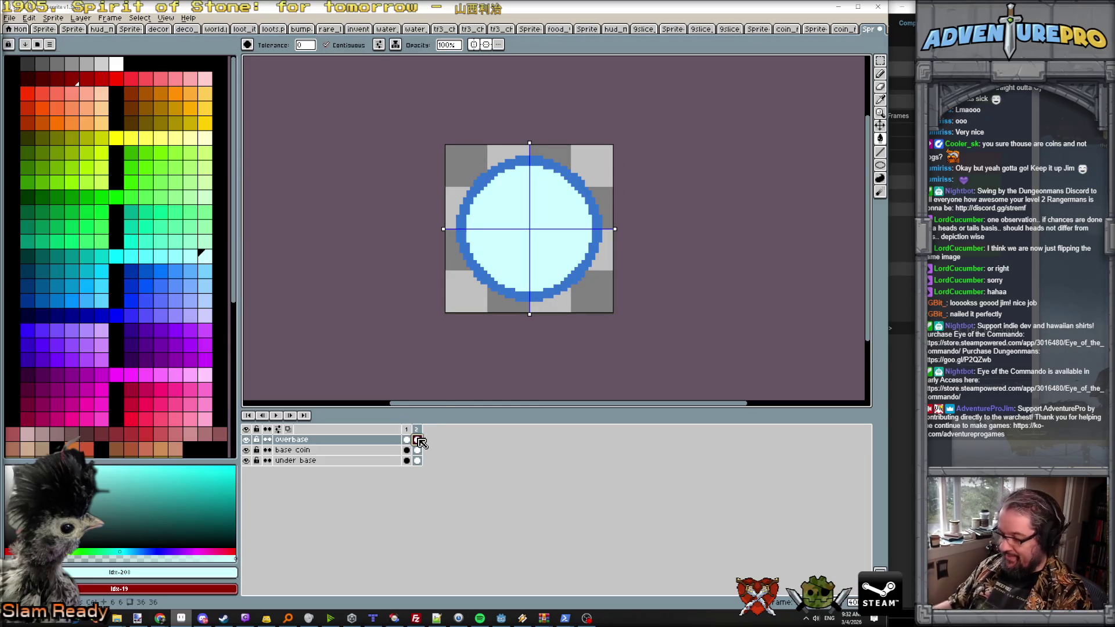
Step: On frame 2's under base cel, try a filled blue ellipse to widen the ring, then undo it
left_click(417, 440)
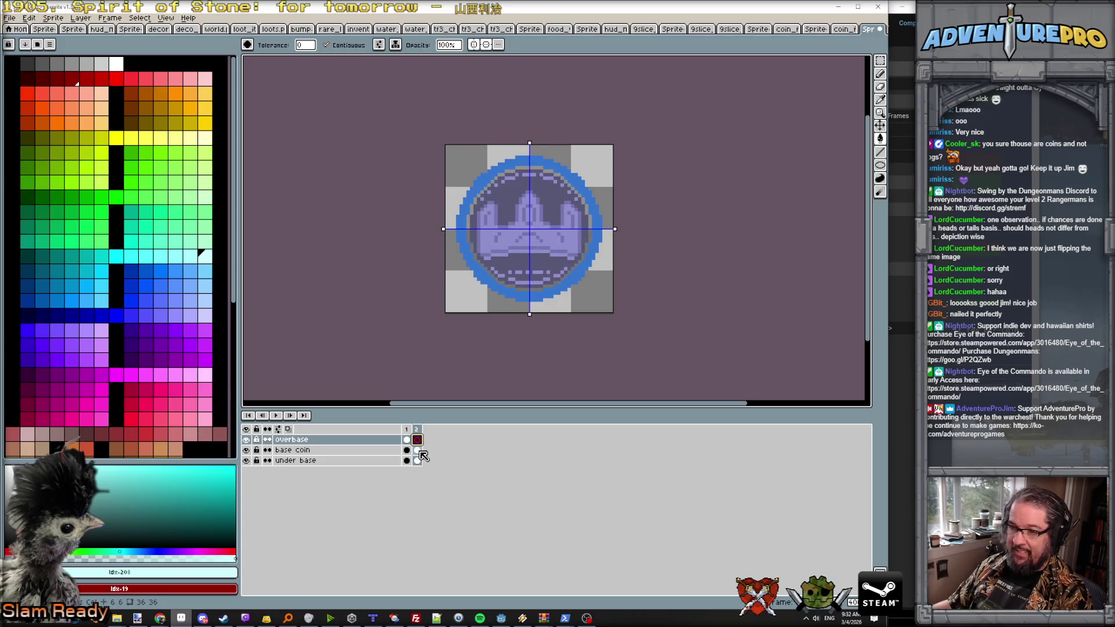
left_click(418, 460)
scroll(532, 172, "up", 1)
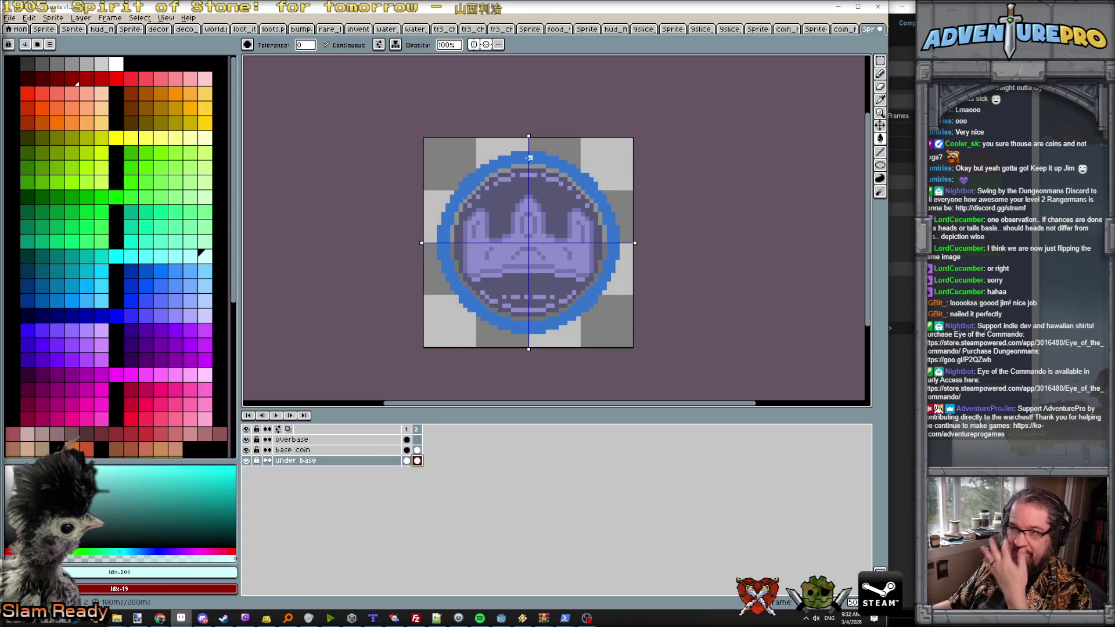
left_click(525, 157, "alt")
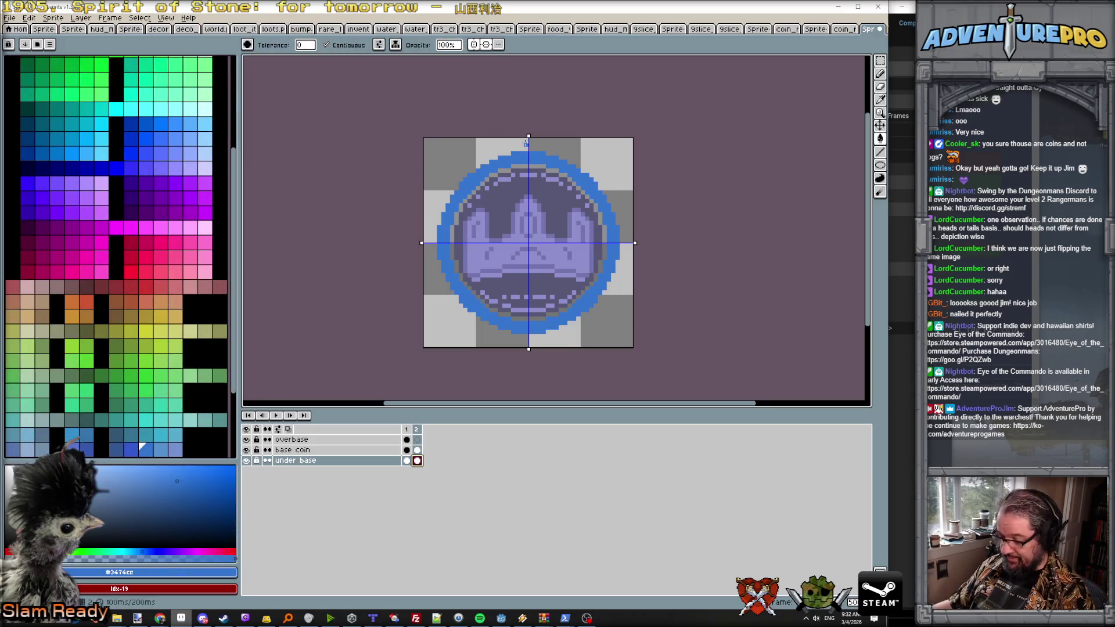
key("u")
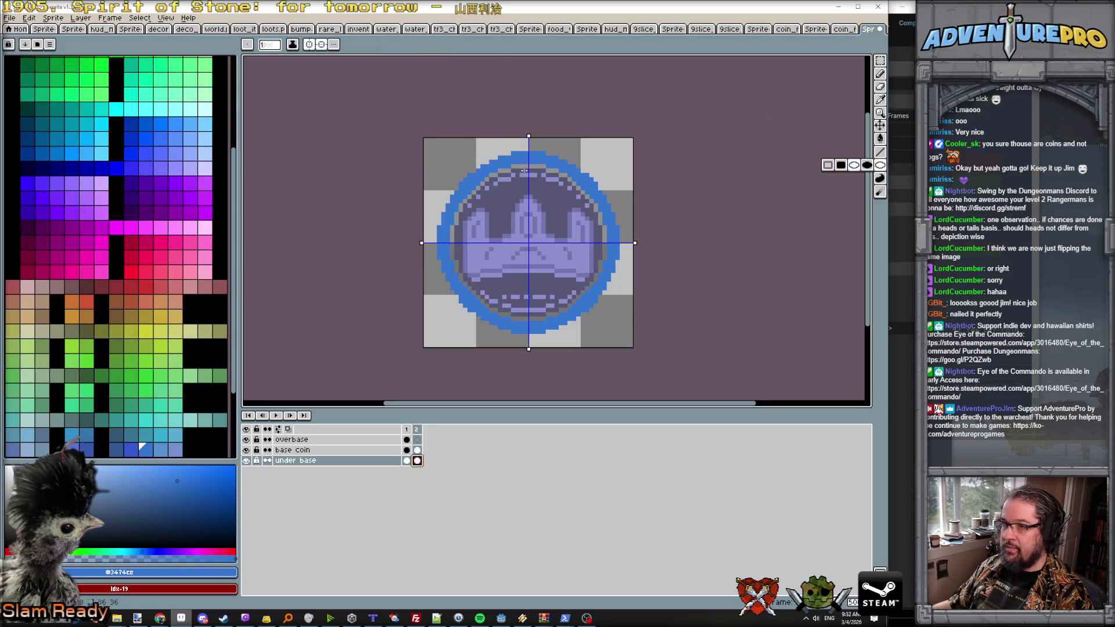
key("shift+u")
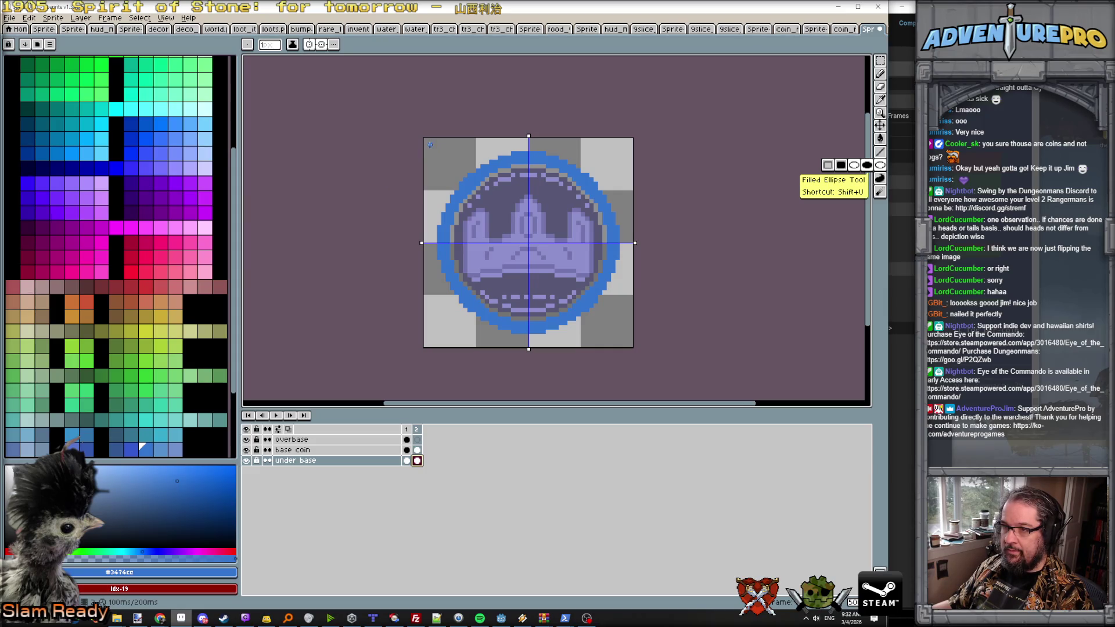
mouse_move(430, 144)
left_mouse_down()
mouse_move(627, 342)
mouse_move(642, 339)
left_mouse_up()
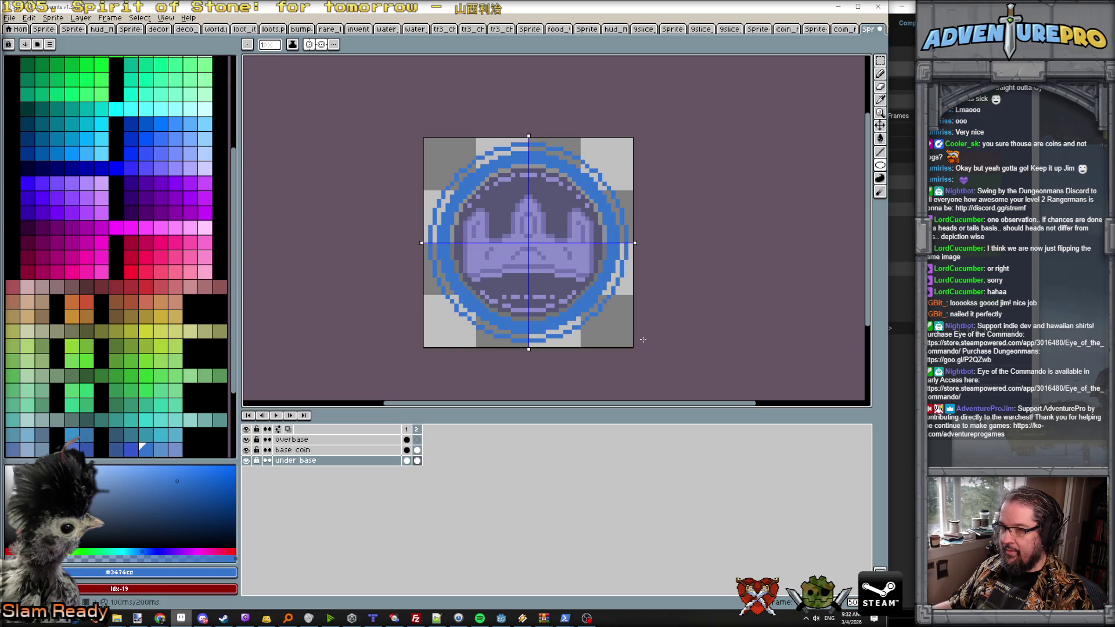
scroll(502, 166, "up", 2)
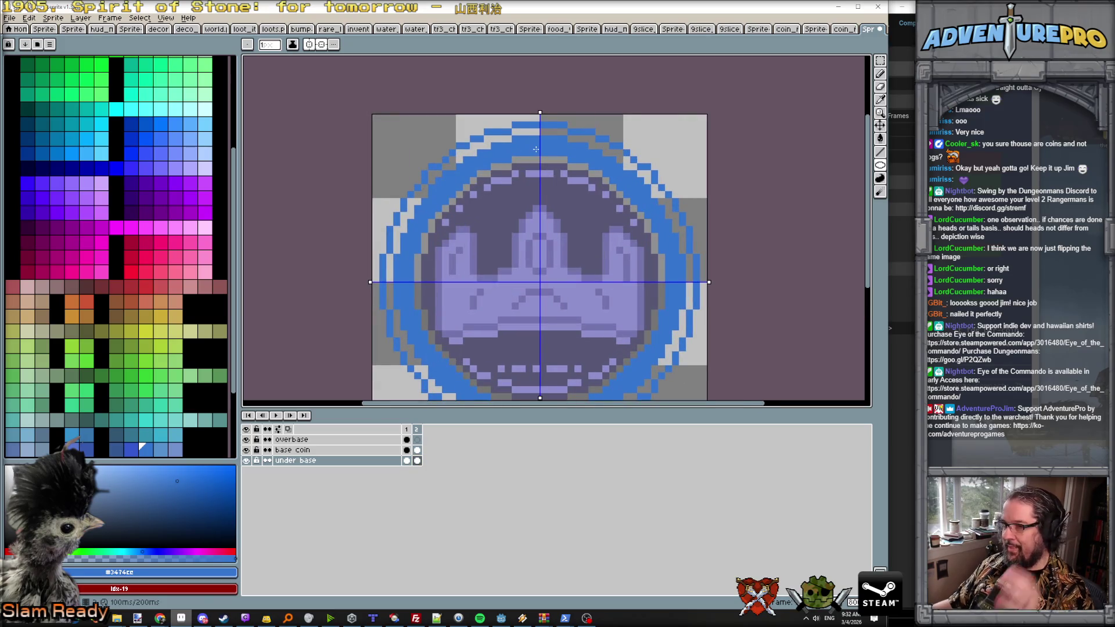
key("b")
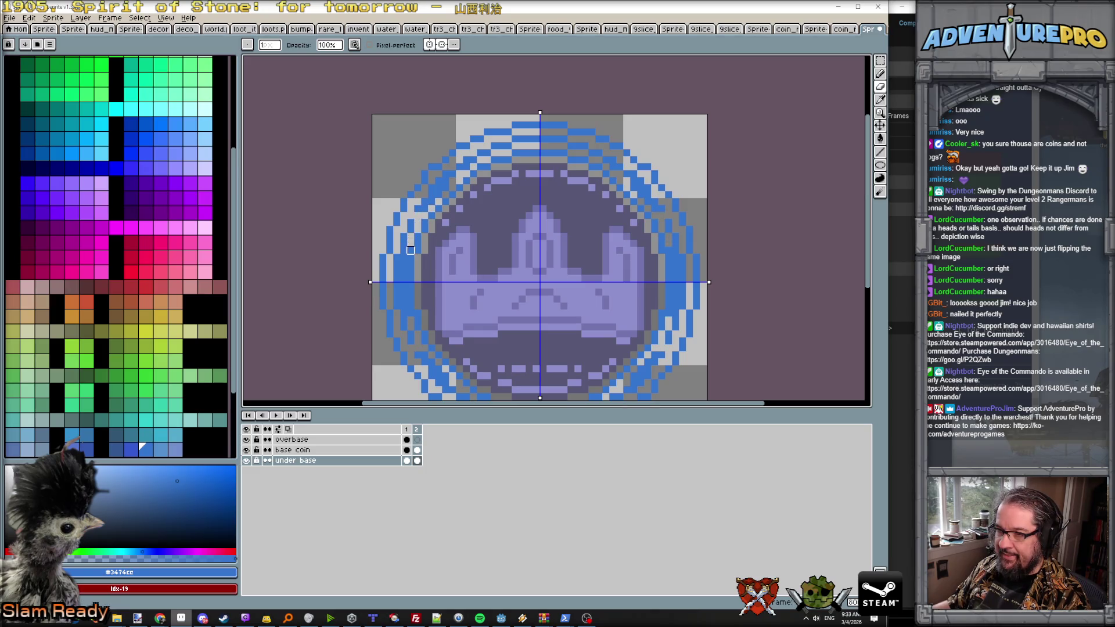
key("ctrl+z")
key("ctrl+z")
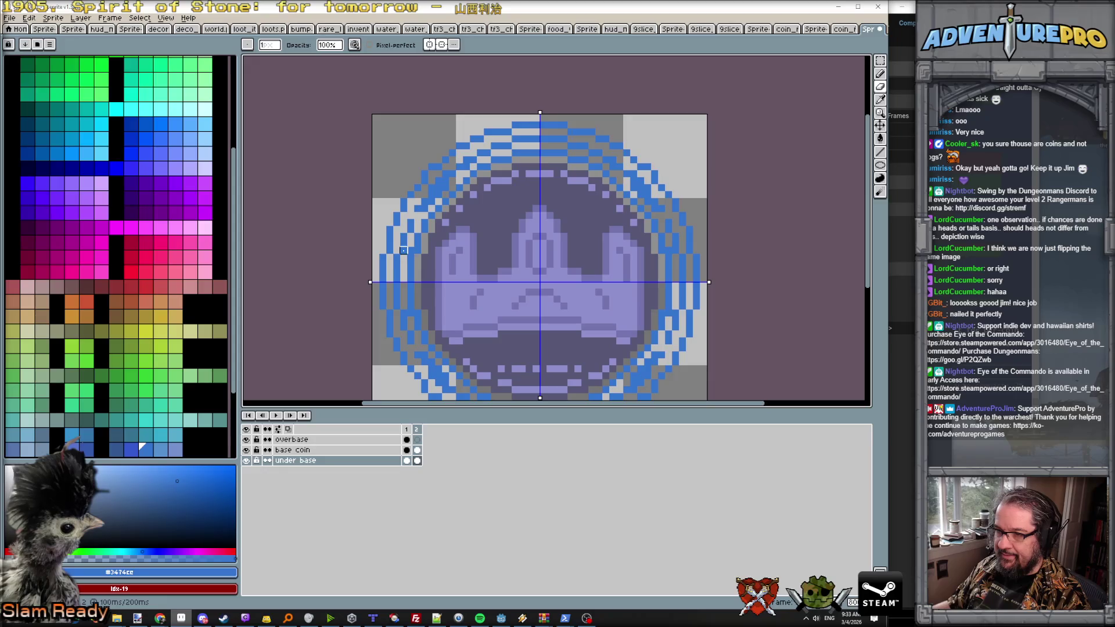
Step: Fill gaps in the outer blue ring and add blue and dark pixels along its upper-left and left sides
scroll(430, 188, "down", 5)
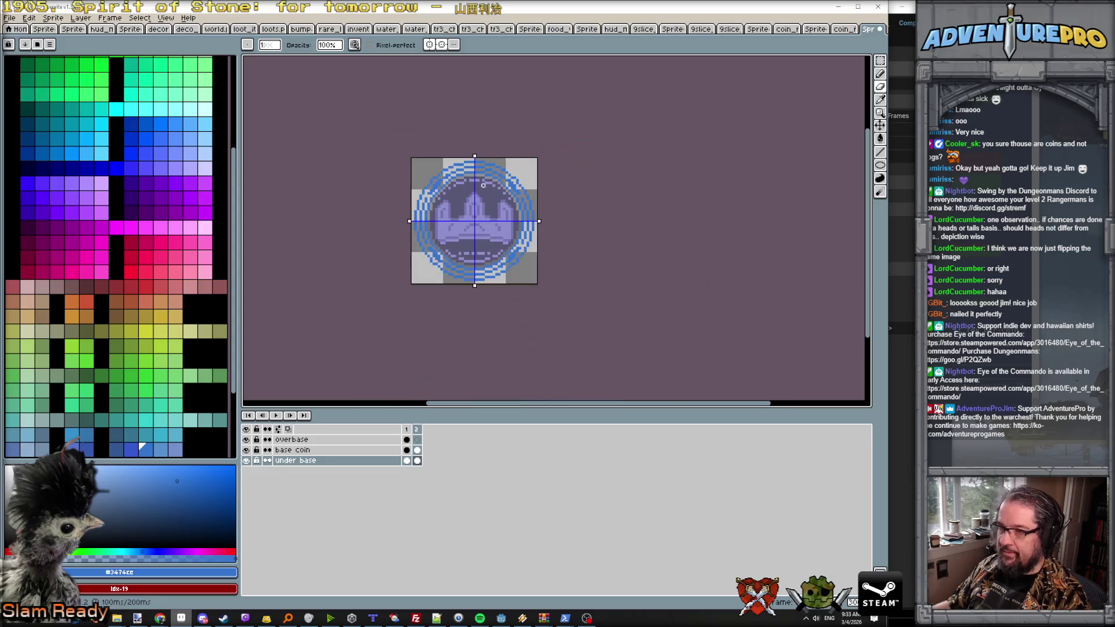
scroll(473, 167, "up", 2)
scroll(474, 168, "up", 1)
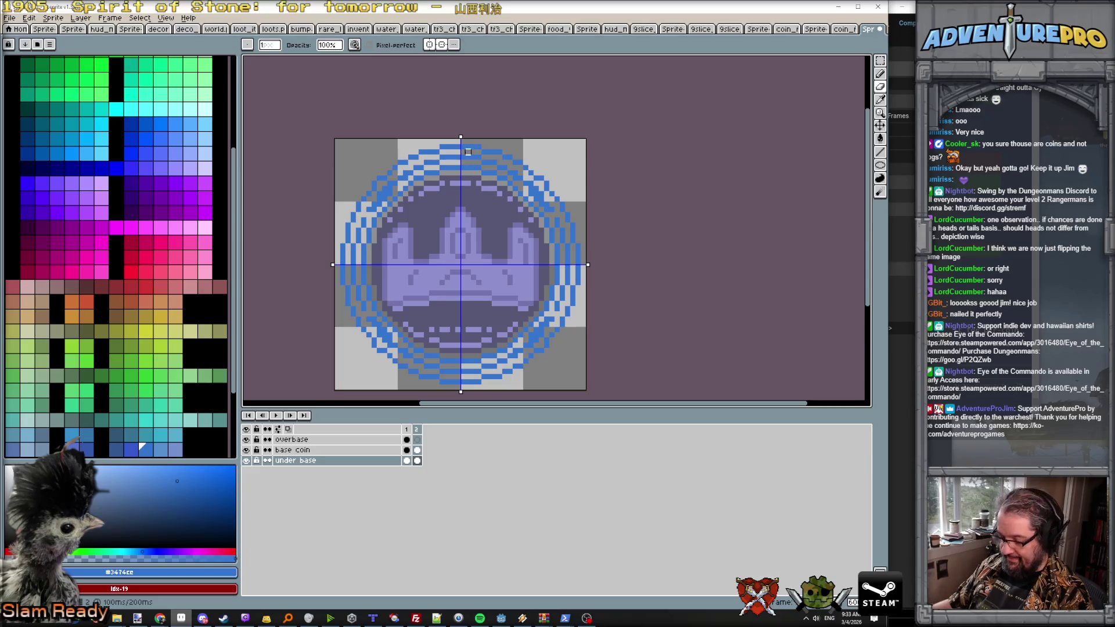
key("g")
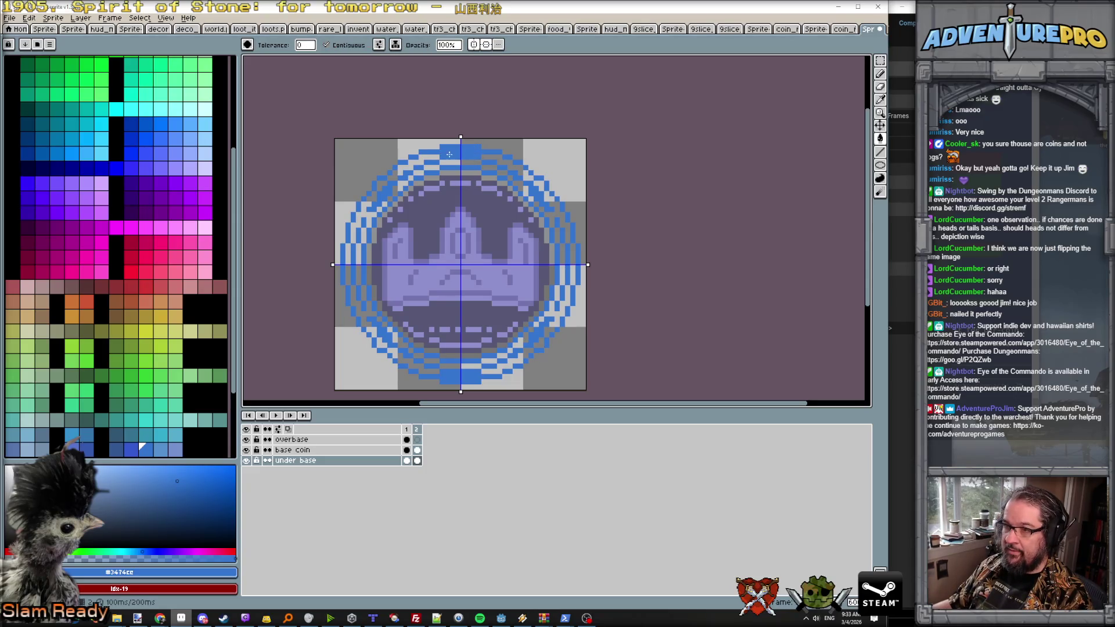
left_click(432, 155)
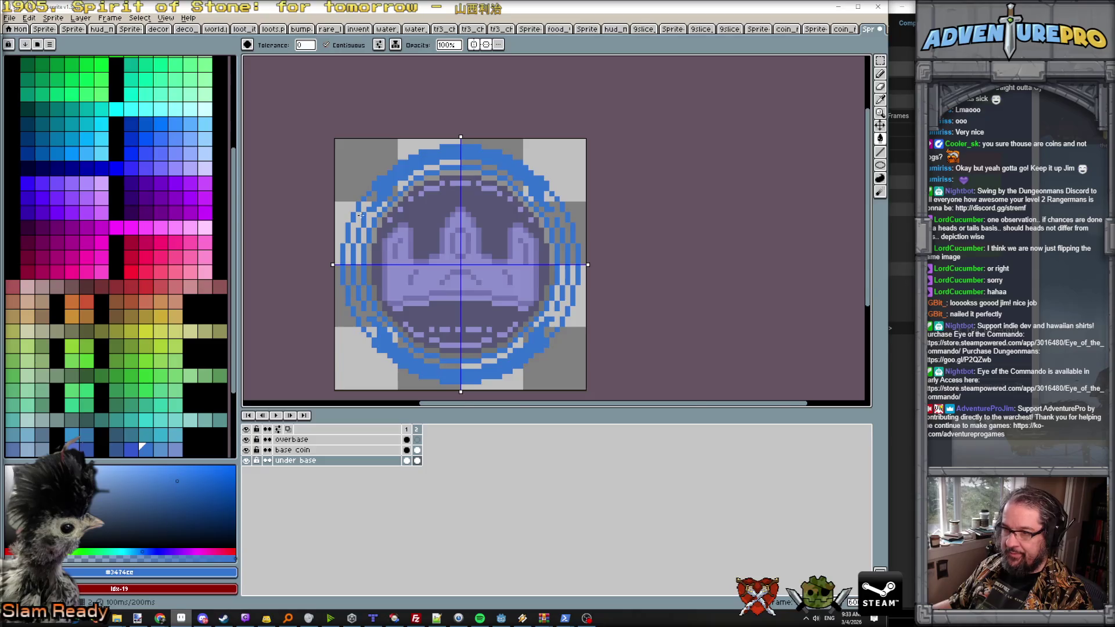
scroll(360, 215, "up", 2)
left_click(372, 192)
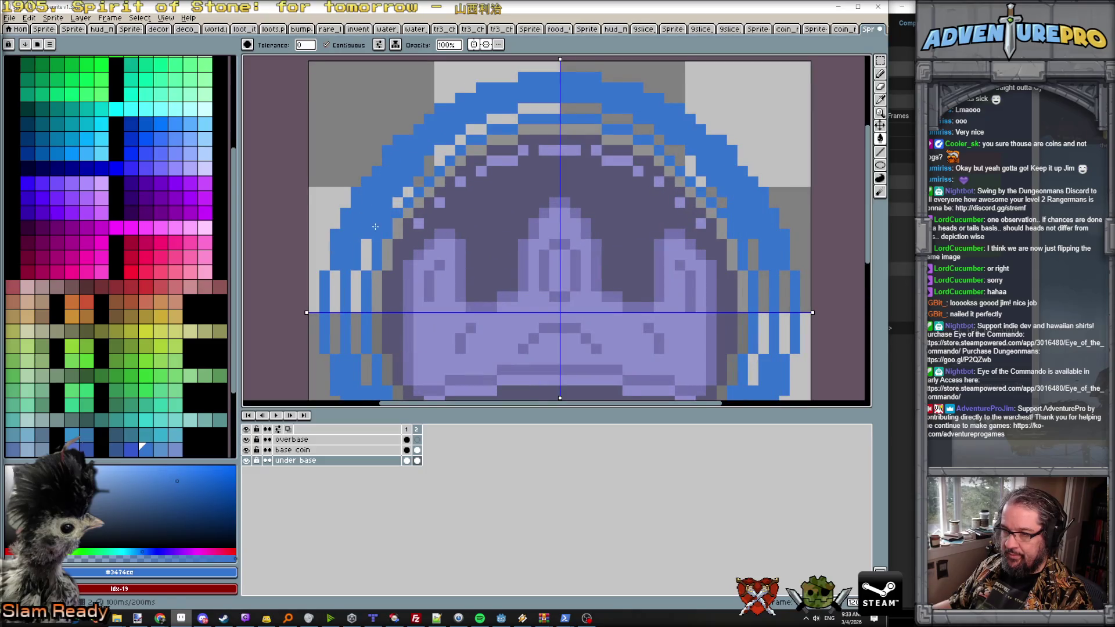
key("ctrl+z")
key("b")
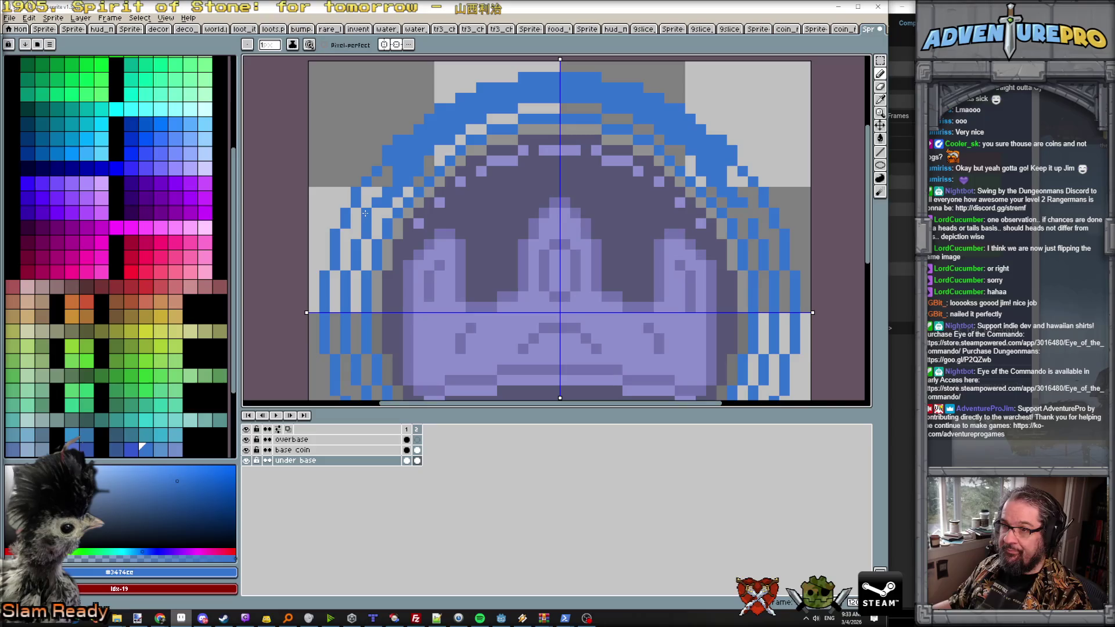
left_click_drag(366, 194, 387, 173)
left_click_drag(356, 216, 336, 342)
scroll(360, 301, "down", 3)
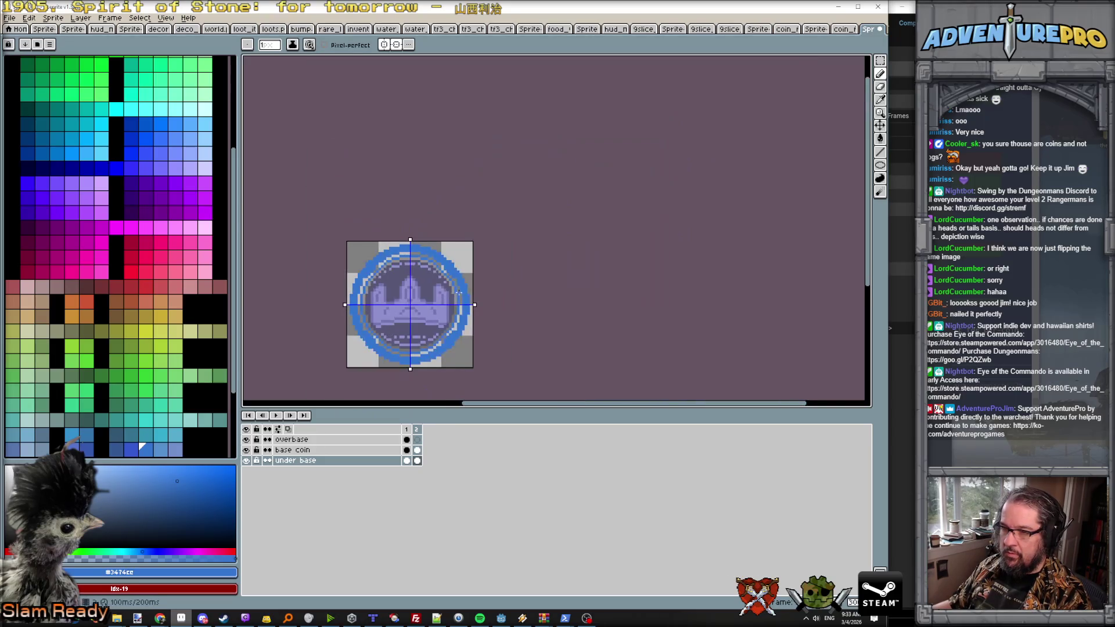
scroll(464, 283, "up", 3)
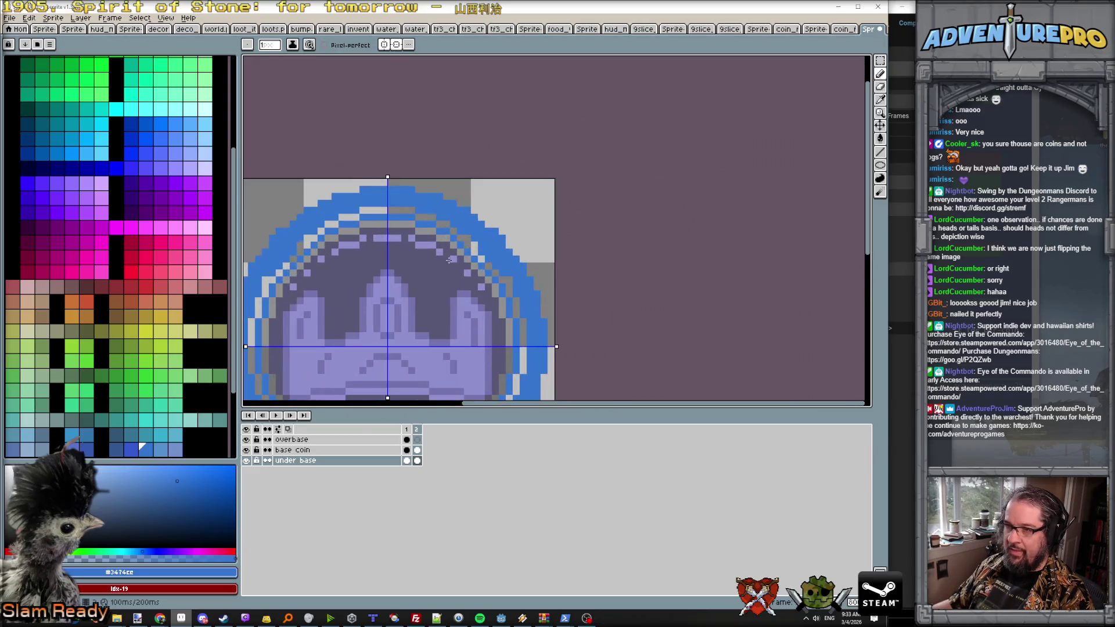
Step: Erase a blue pixel on the ring's upper-left edge and repaint it one pixel outward
scroll(497, 258, "up", 1)
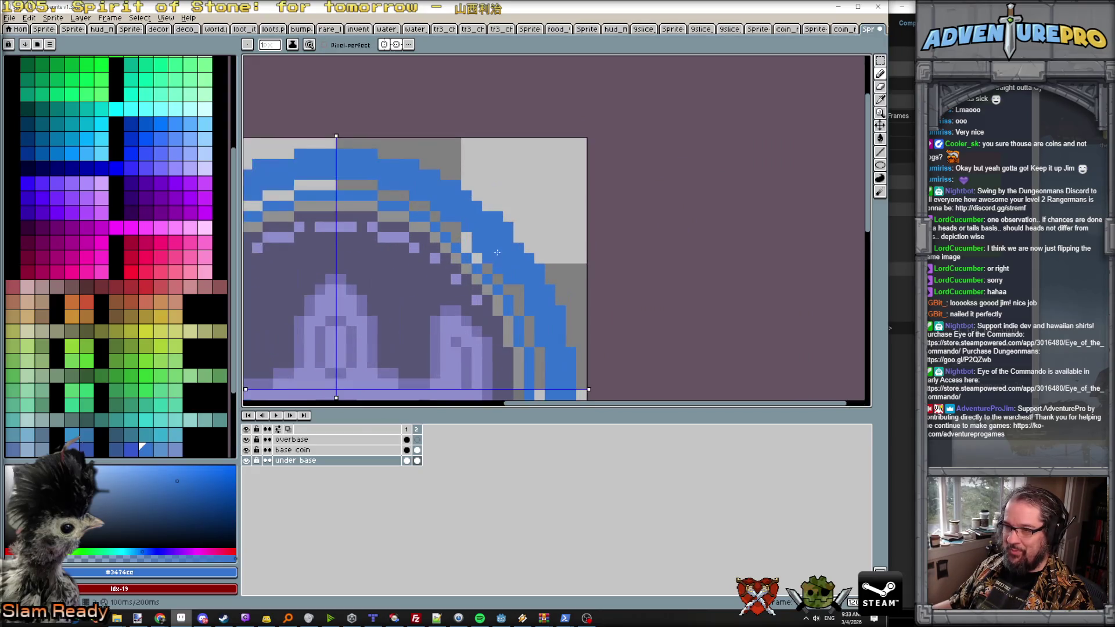
scroll(471, 234, "down", 2)
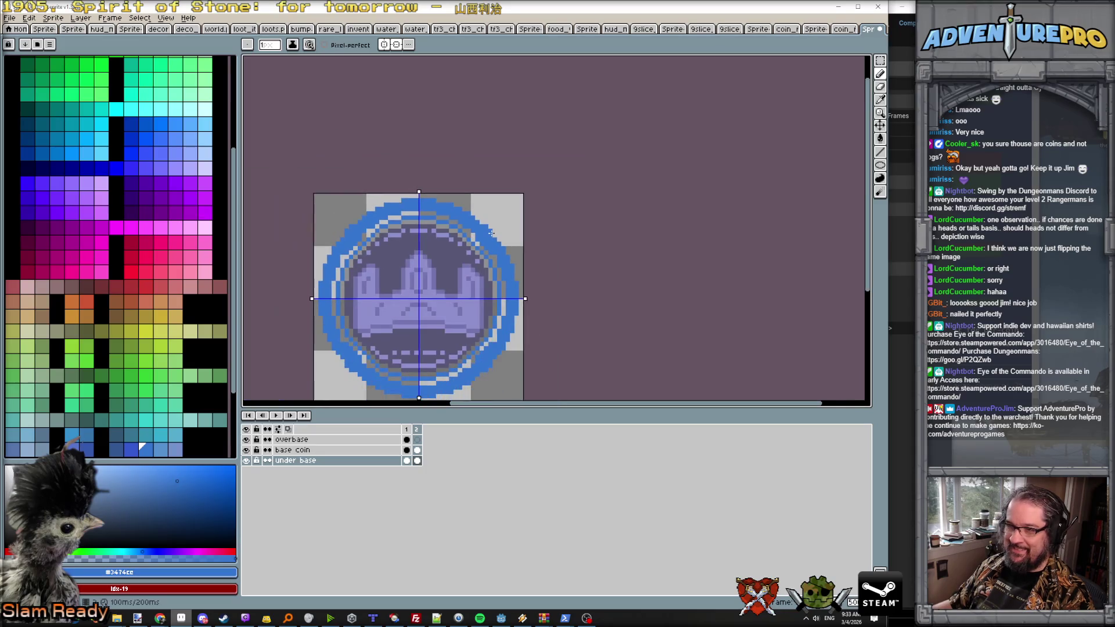
scroll(357, 269, "up", 2)
scroll(396, 209, "down", 1)
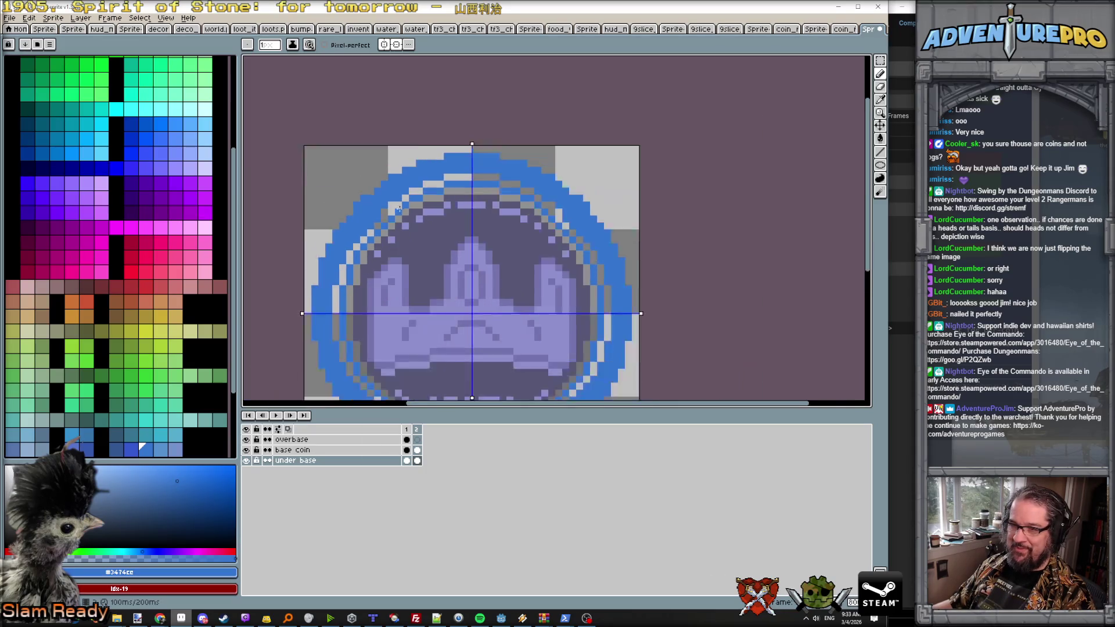
scroll(504, 189, "down", 1)
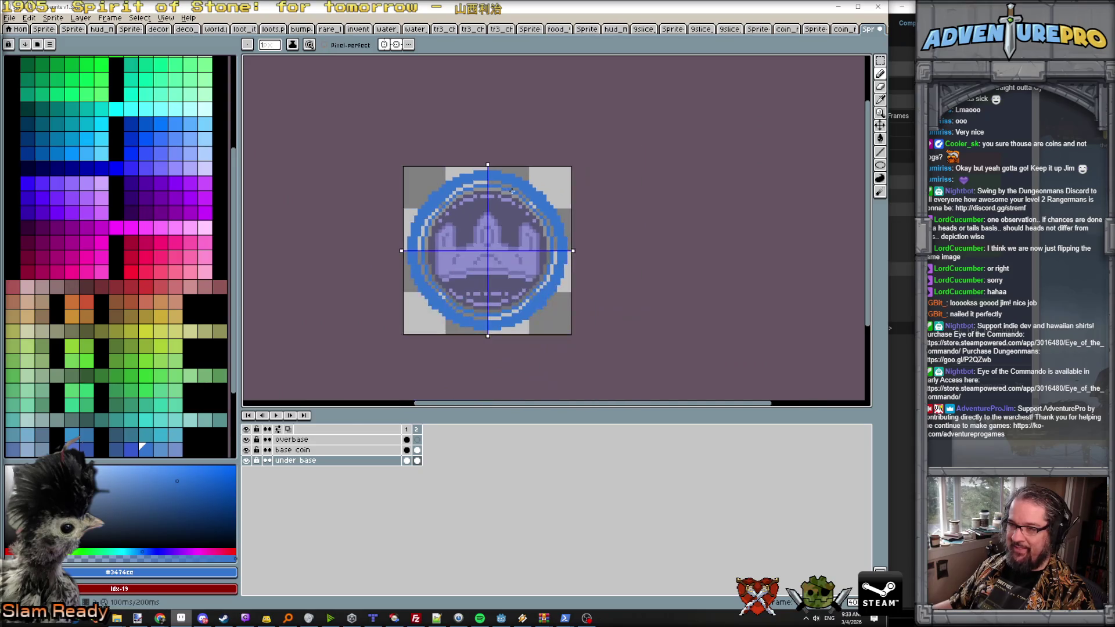
scroll(442, 201, "up", 2)
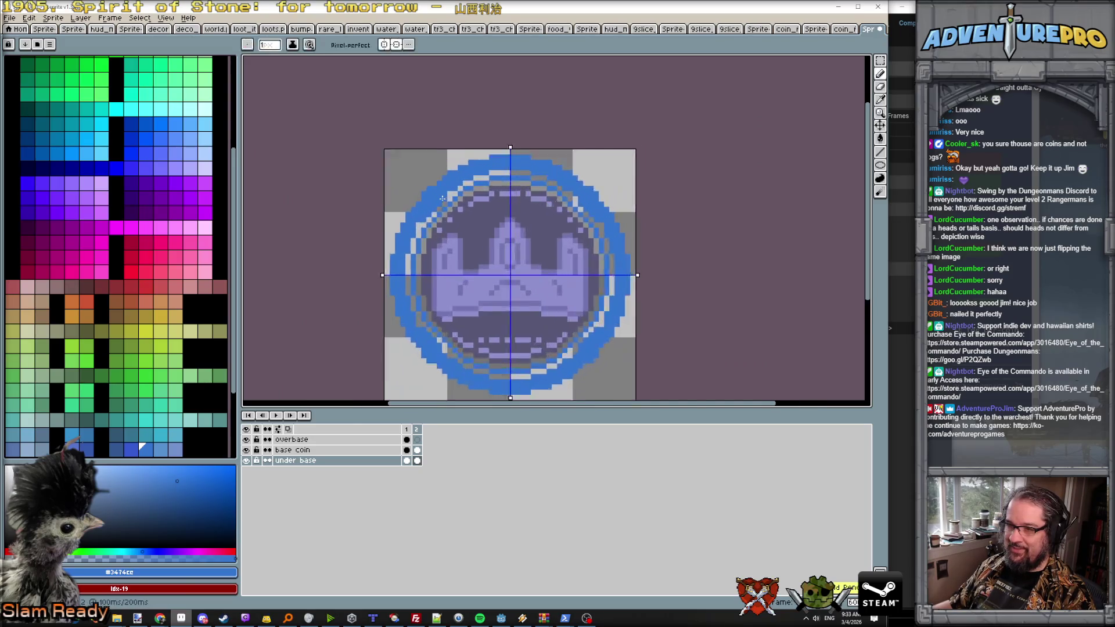
scroll(401, 216, "up", 1)
right_click(433, 248)
left_click(421, 249)
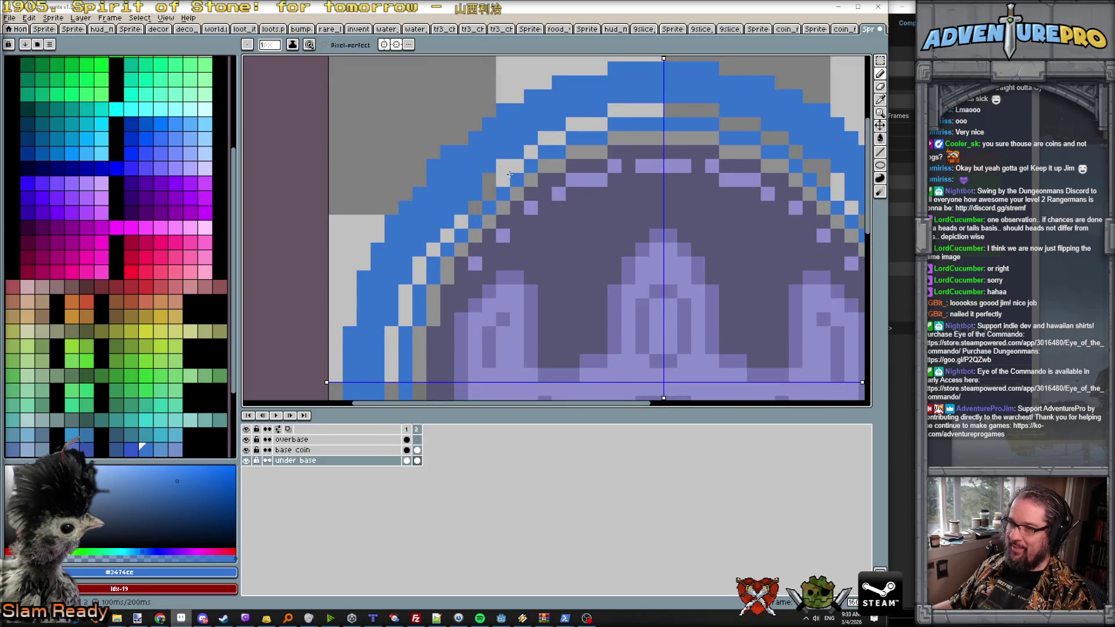
Step: Zoom in and out to inspect the smoothed ring edge
scroll(516, 176, "down", 2)
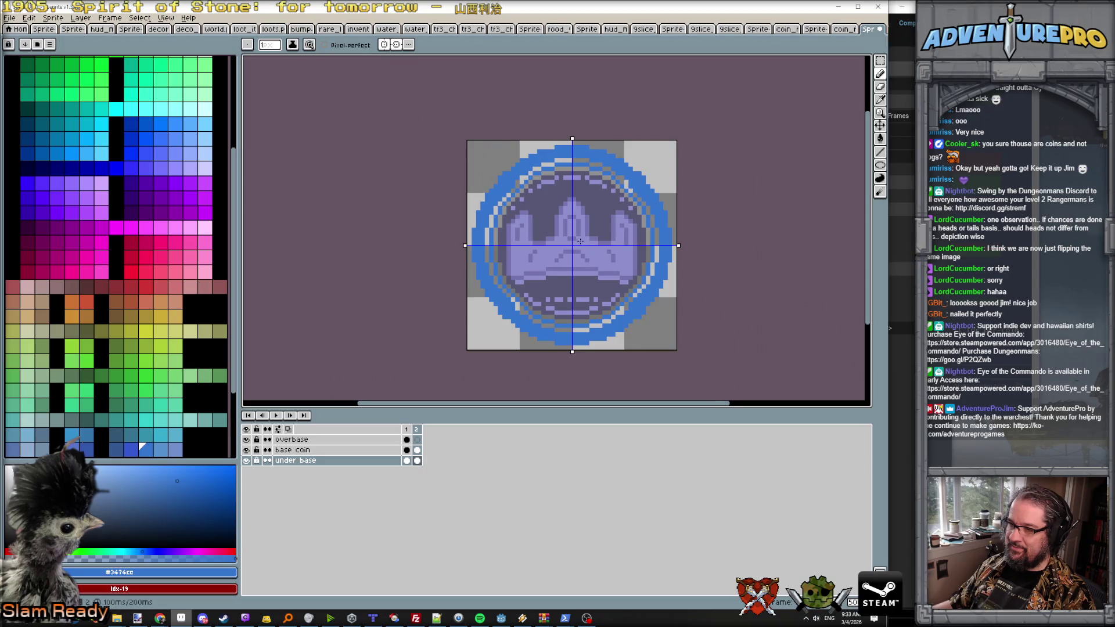
scroll(545, 284, "up", 2)
scroll(641, 371, "down", 2)
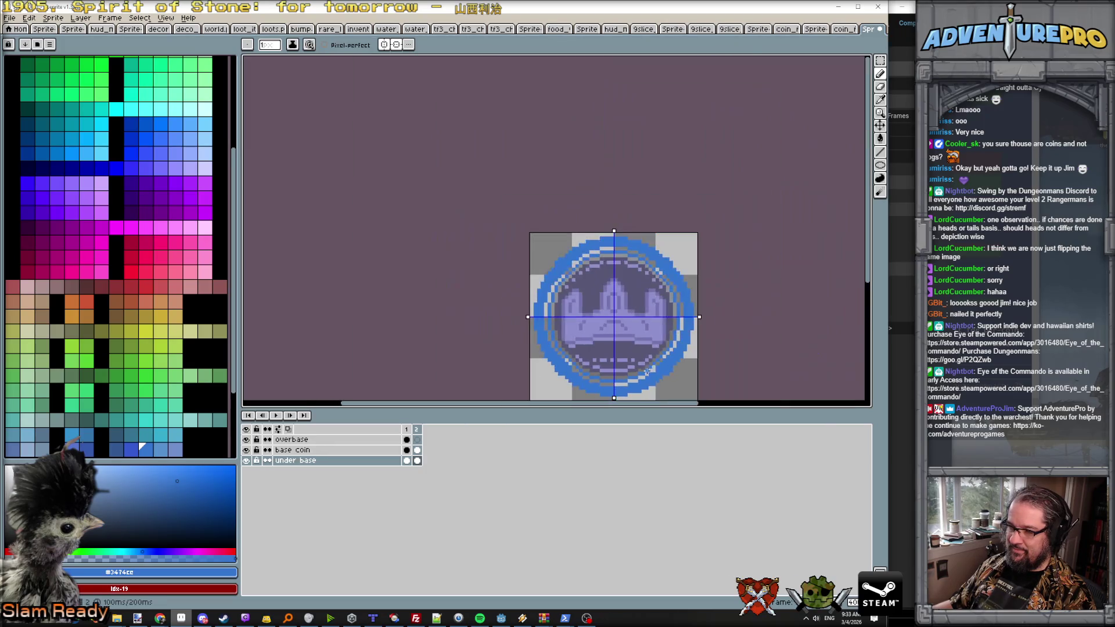
scroll(665, 392, "up", 1)
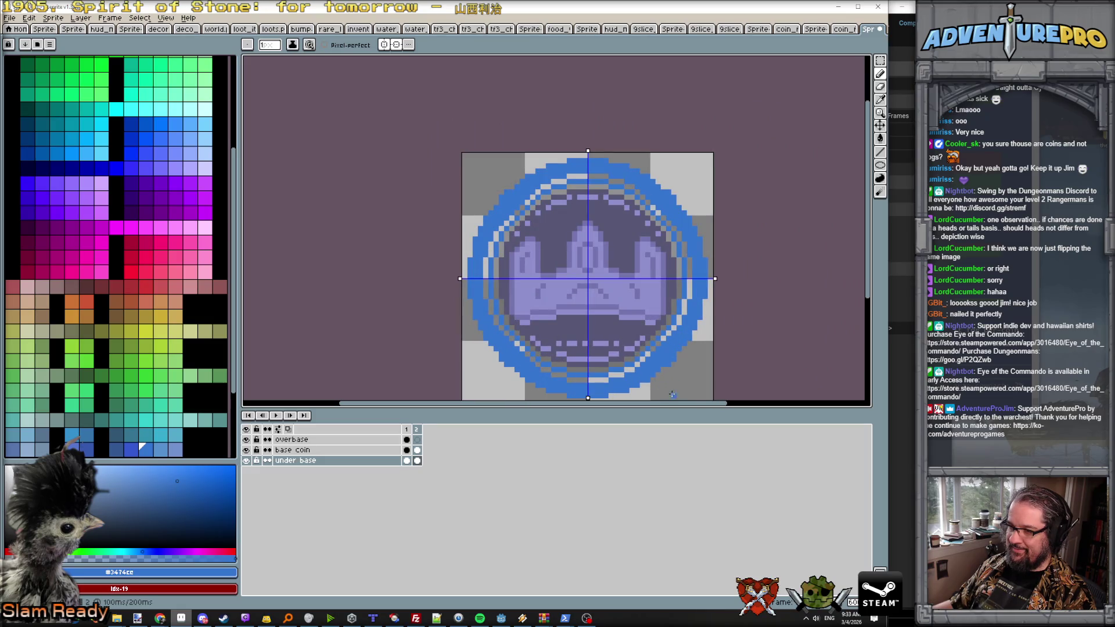
scroll(661, 315, "down", 2)
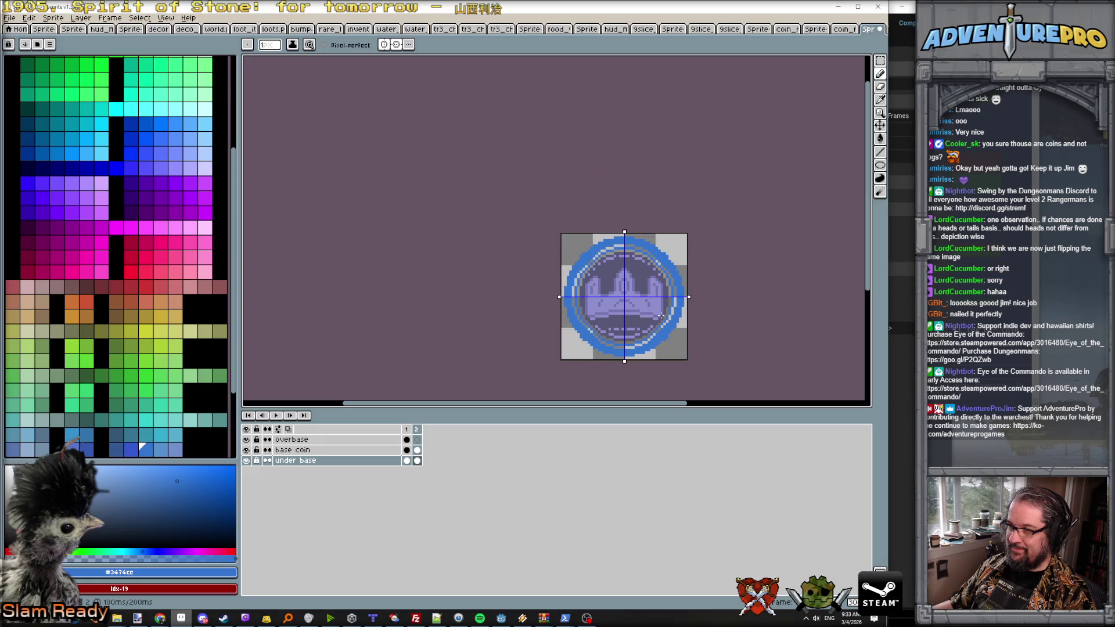
scroll(661, 315, "up", 4)
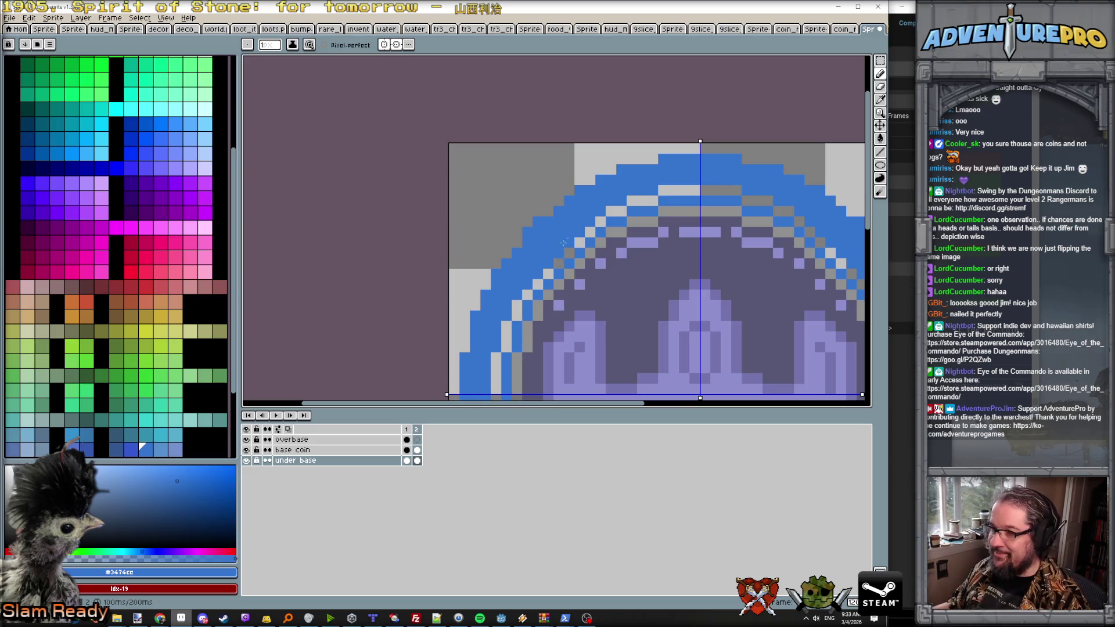
scroll(586, 205, "down", 2)
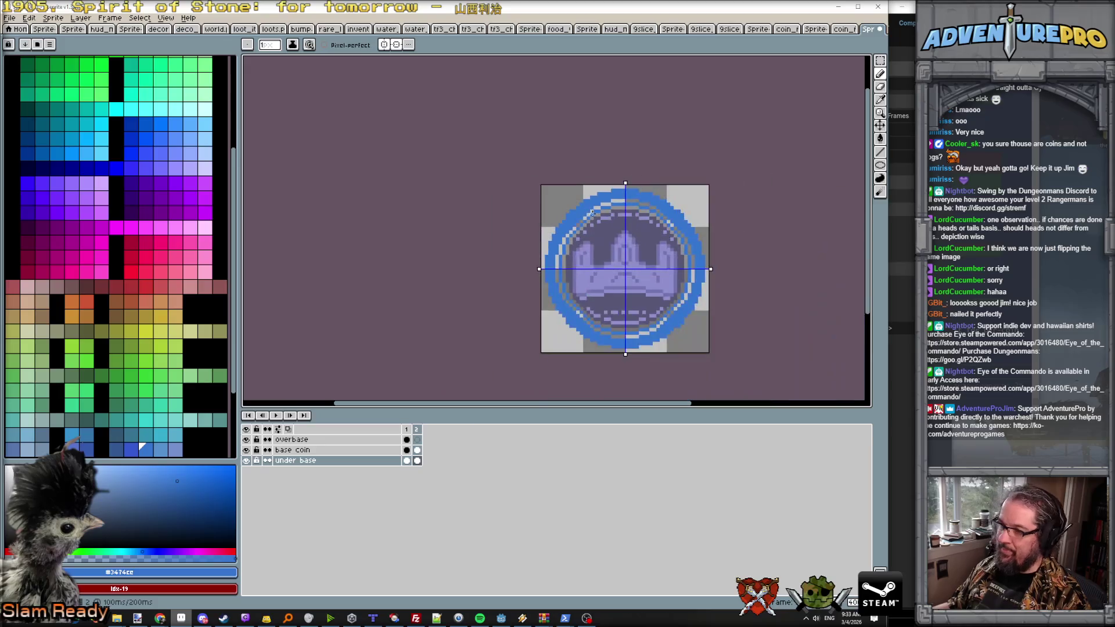
scroll(592, 214, "up", 3)
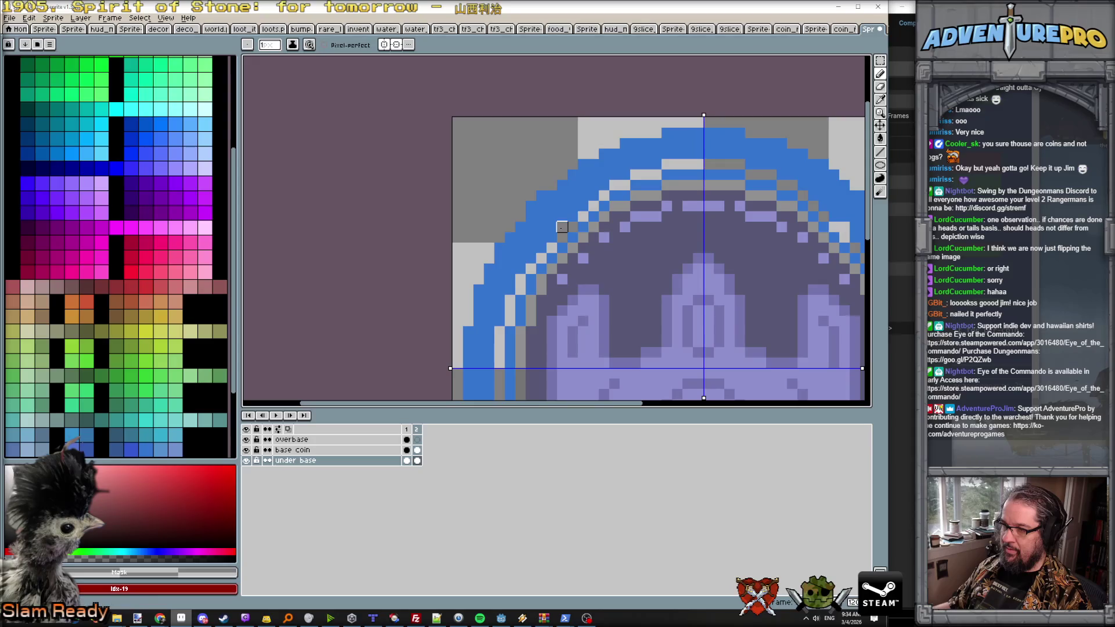
scroll(657, 217, "down", 1)
scroll(657, 217, "down", 1)
scroll(624, 221, "up", 2)
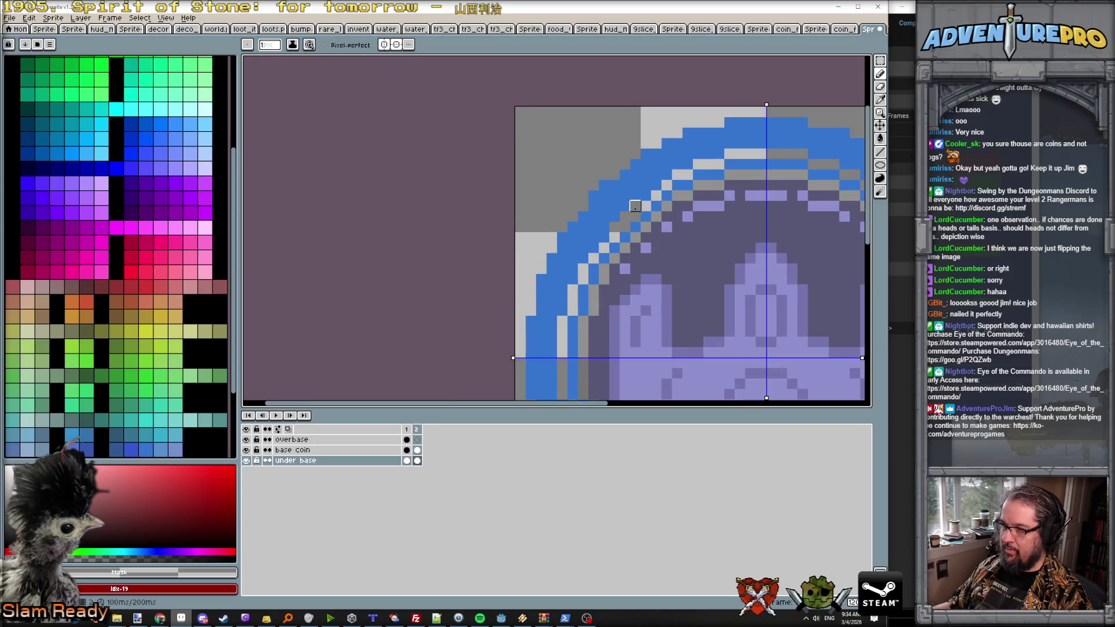
scroll(623, 240, "down", 2)
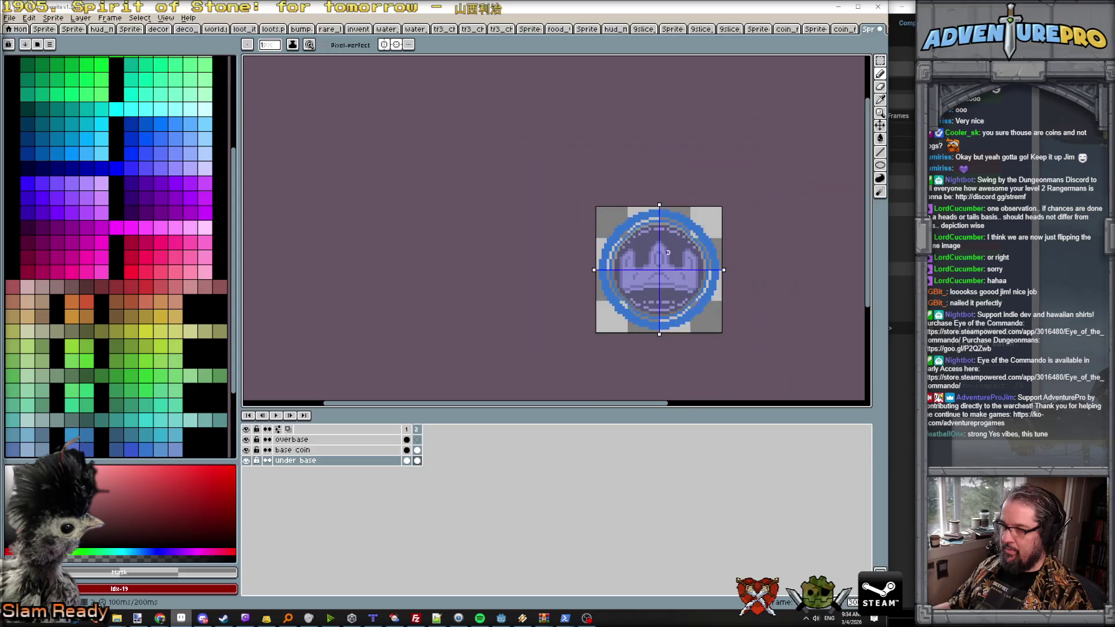
scroll(679, 257, "up", 2)
key("ctrl")
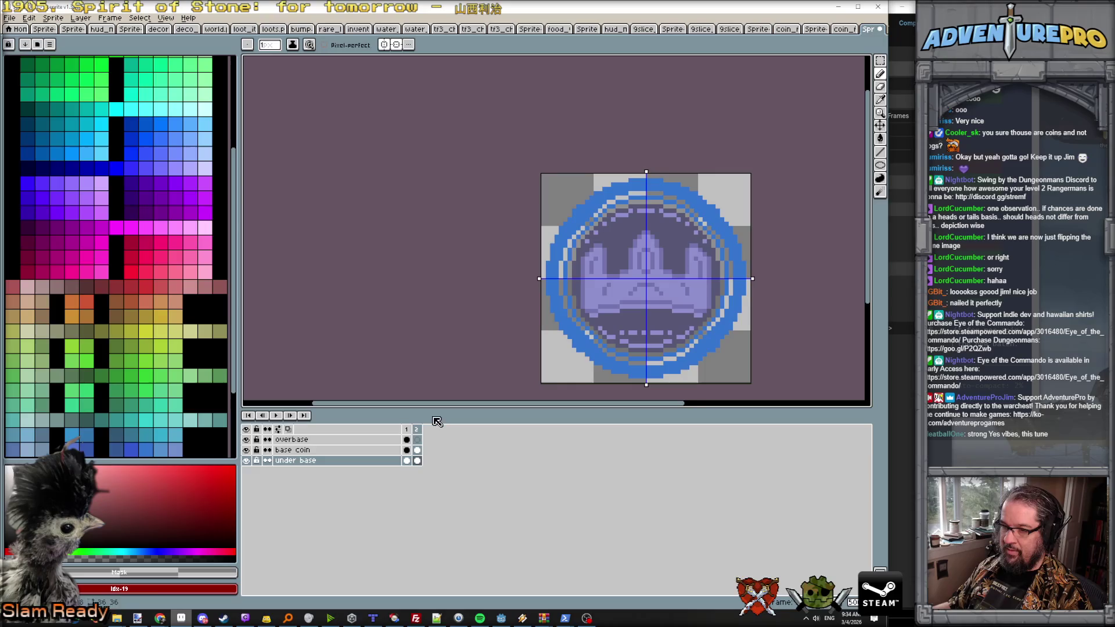
Step: Turn off vertical and horizontal symmetry, then add a third frame
left_click(395, 46)
left_click(395, 46)
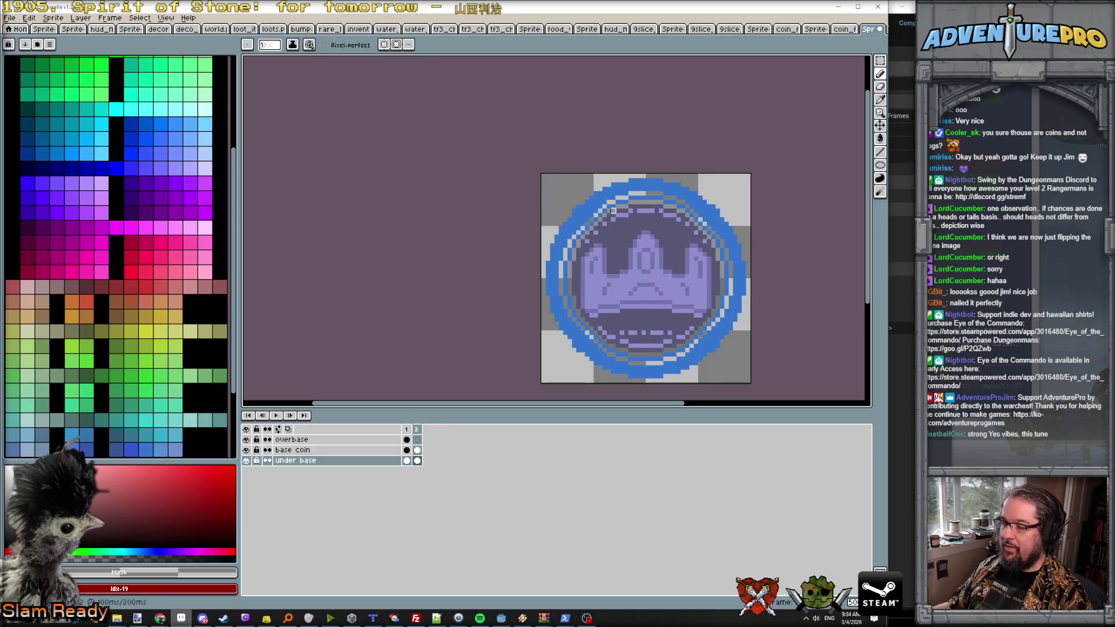
scroll(365, 195, "right", 5)
scroll(365, 195, "up", 1)
key("Right")
key("Left")
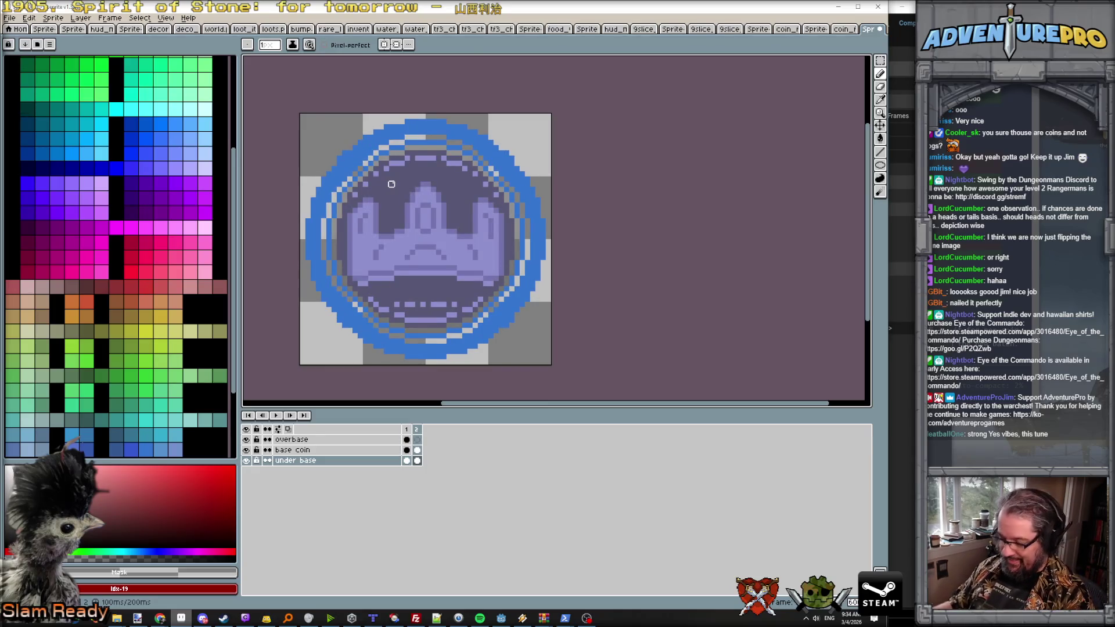
key("alt+n")
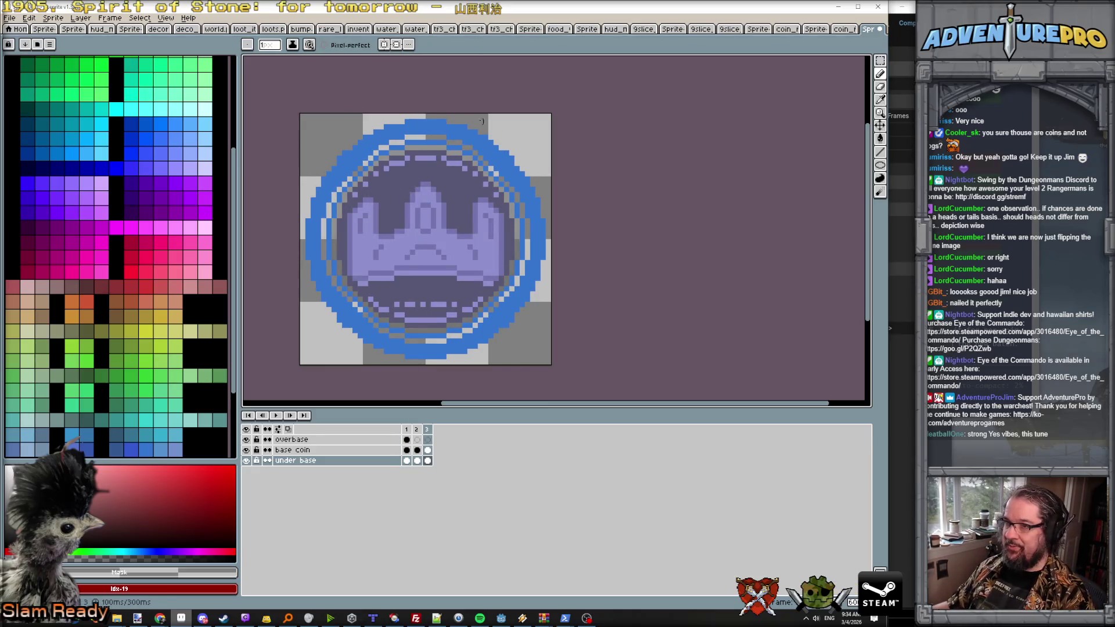
Step: On frame 3, clear the under base art and draw a large thin blue ellipse ring around the coin
left_click(432, 126, "alt")
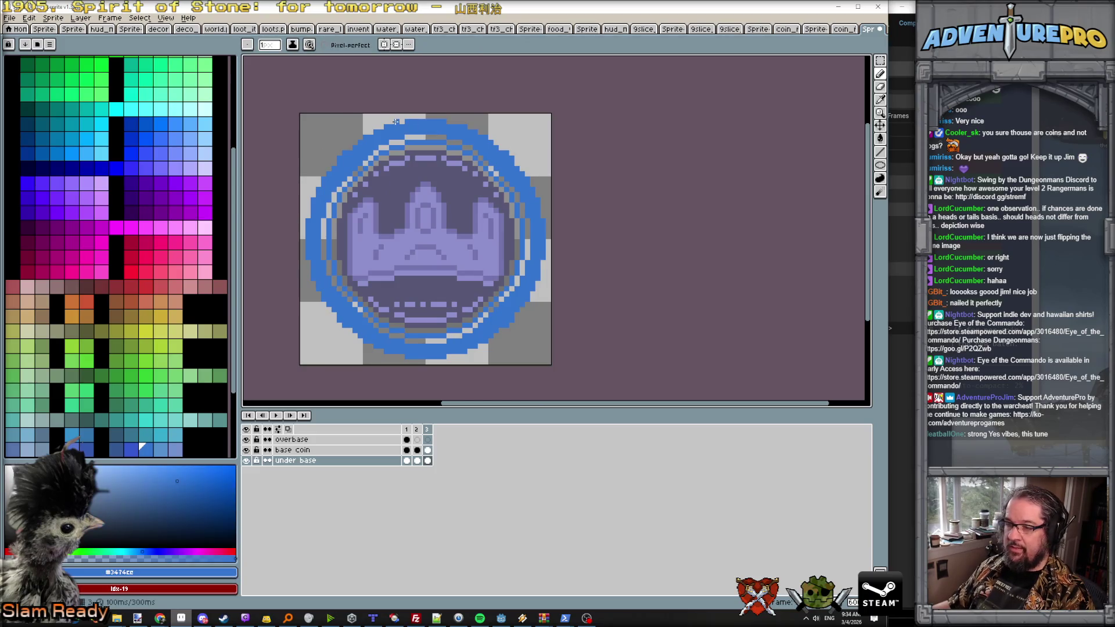
key("Delete")
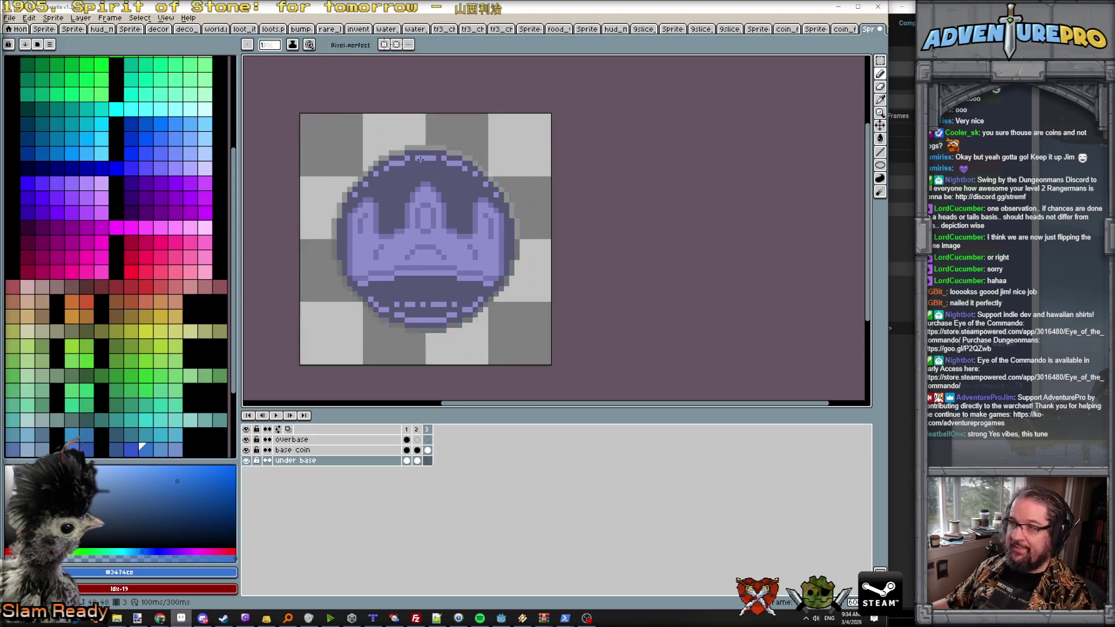
left_click(879, 165)
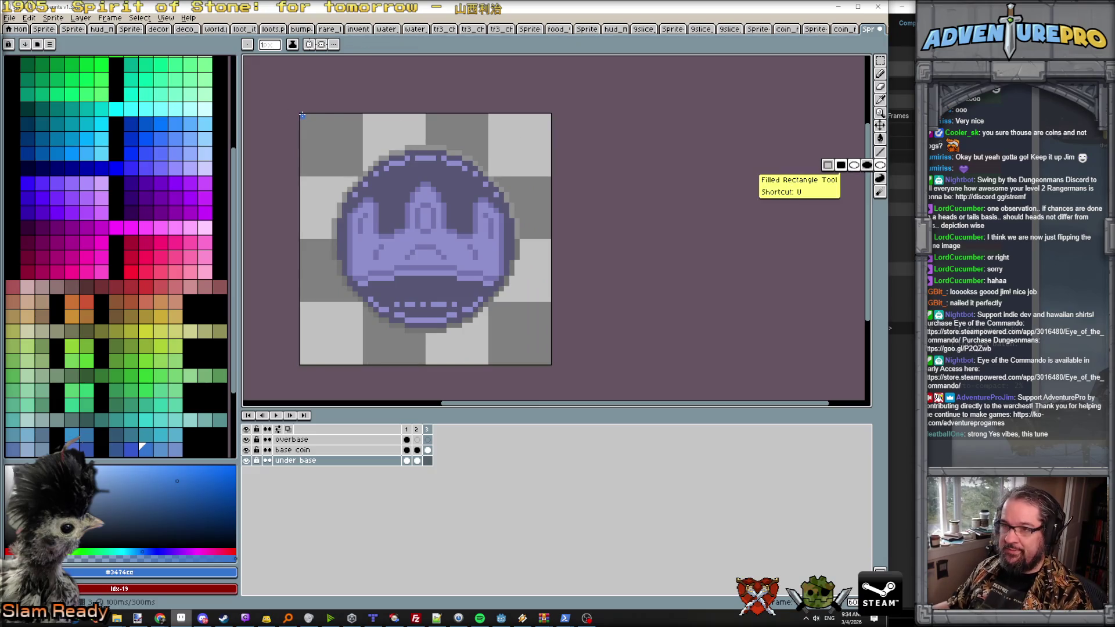
mouse_move(302, 114)
left_mouse_down()
mouse_move(552, 386)
mouse_move(545, 380)
left_mouse_up()
left_click(407, 430)
left_click(416, 429)
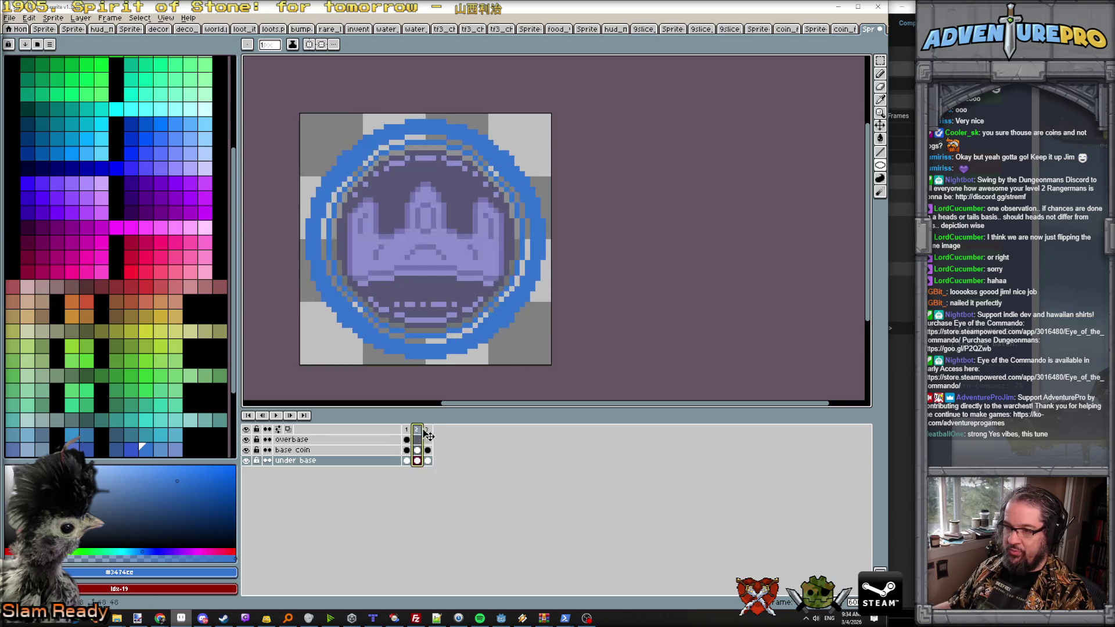
left_click(427, 430)
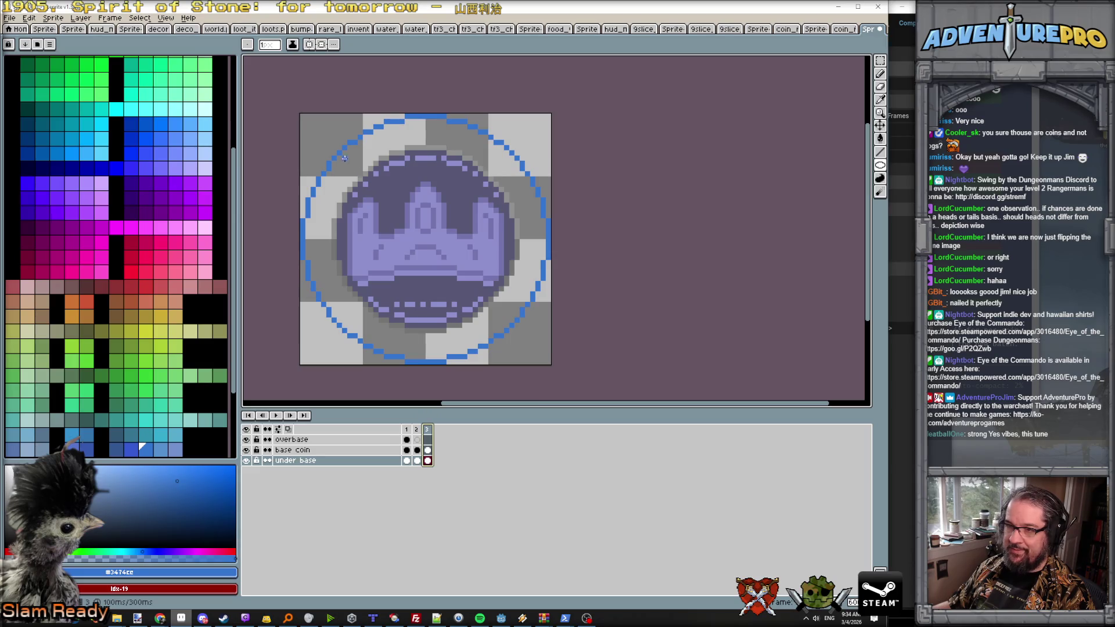
Step: Draw a smaller concentric blue ring inside the first, redrawing it at a better size
left_click_drag(332, 149, 525, 353)
key("ctrl+z")
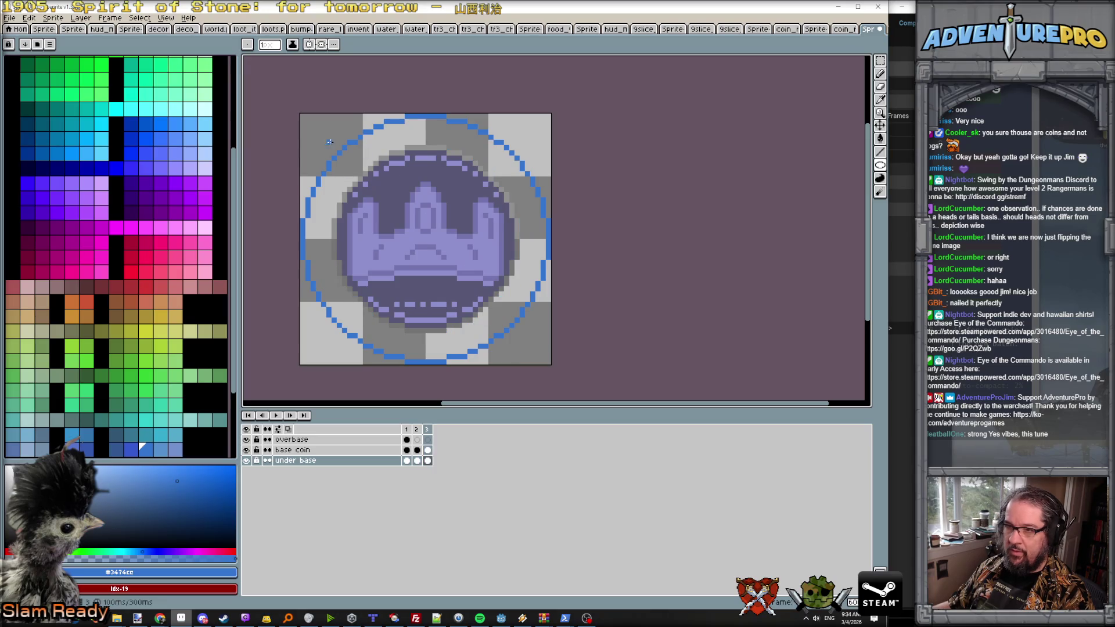
mouse_move(323, 138)
left_mouse_down()
mouse_move(348, 147)
mouse_move(527, 345)
left_mouse_up()
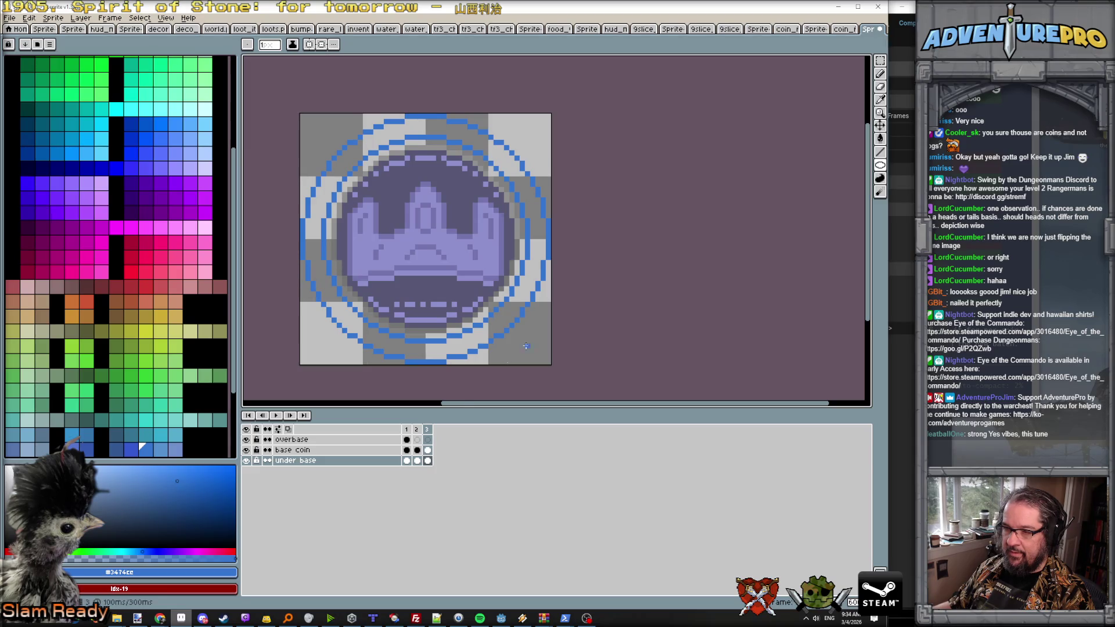
left_click(416, 430)
left_click(430, 431)
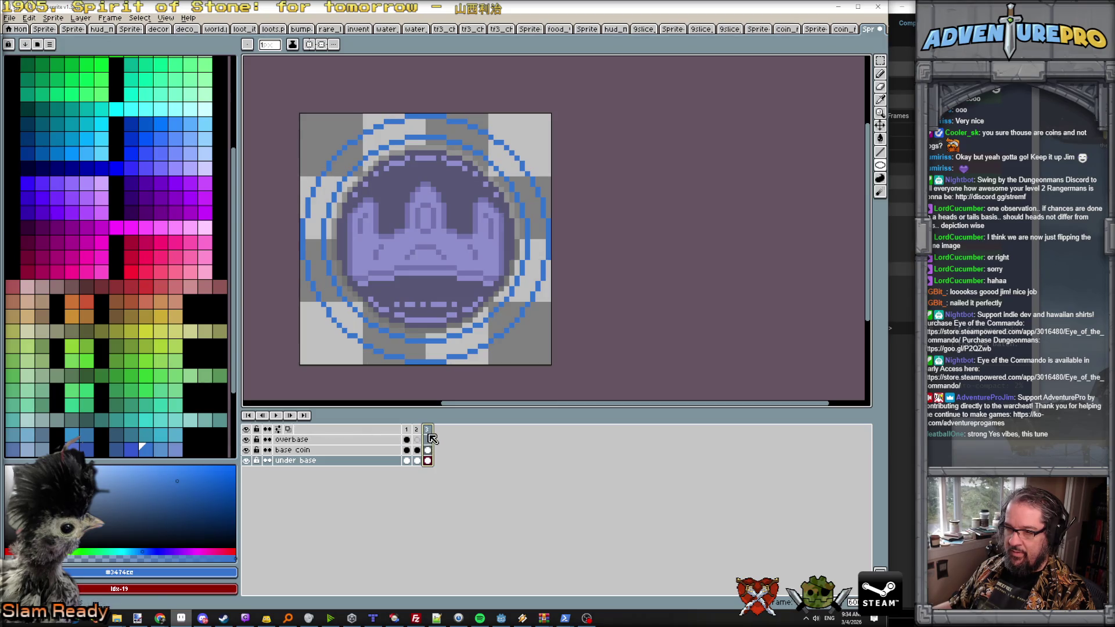
Step: Clear the rings from frame 4's under base cel and set its duration to 100 ms
left_click(440, 461)
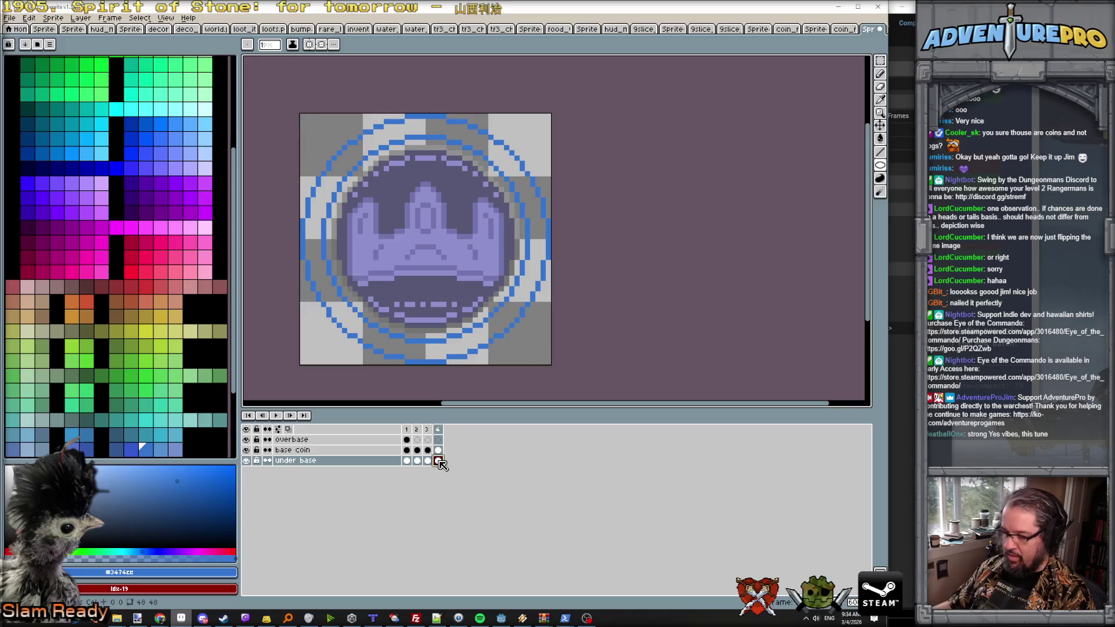
key("Delete")
left_click(439, 430)
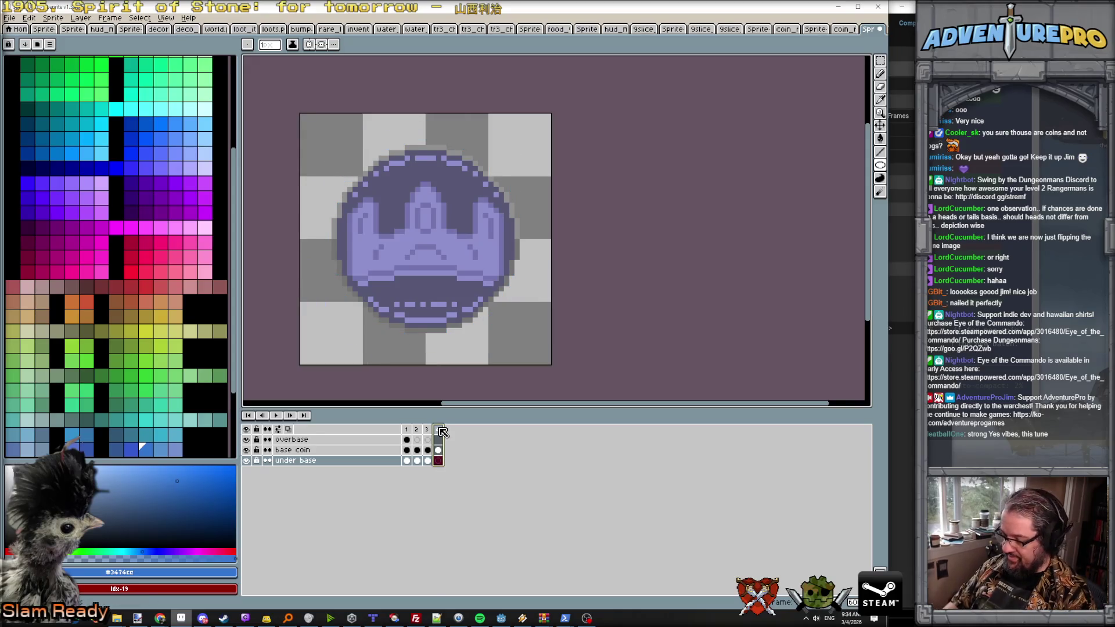
double_click(440, 430)
key("Return")
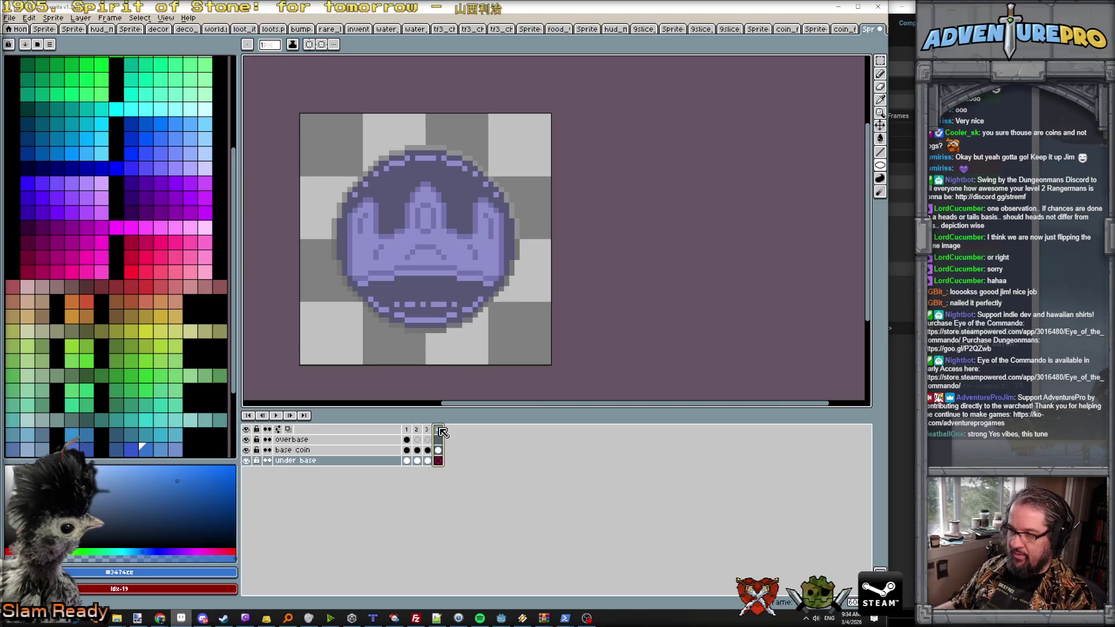
Step: Play the coin animation loop and zoom in on the coin
key("Return")
scroll(712, 329, "down", 3)
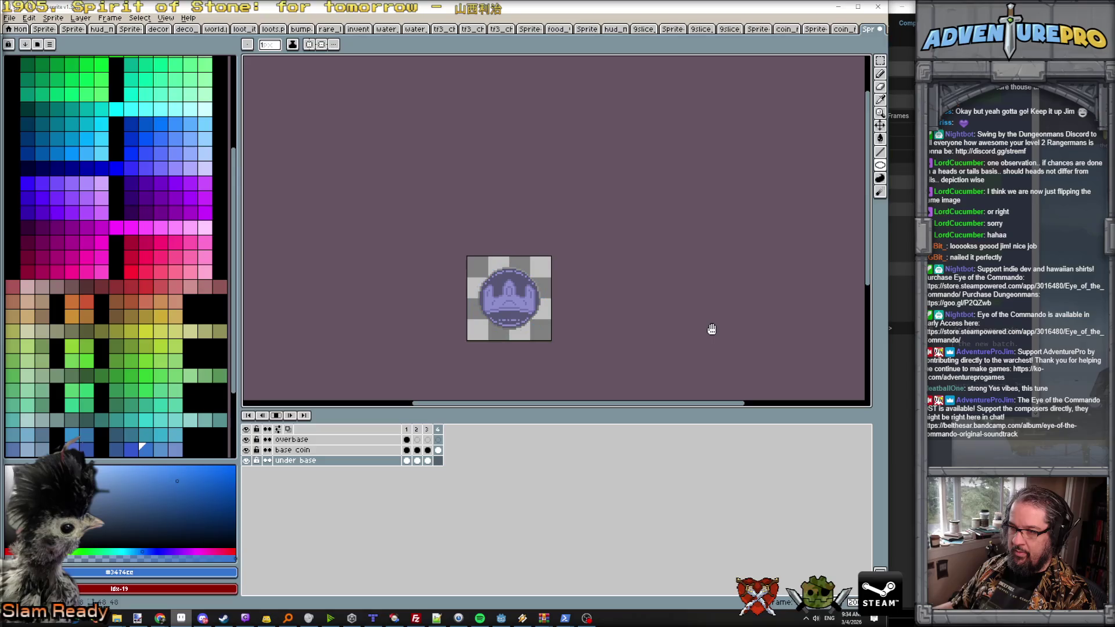
scroll(669, 331, "up", 2)
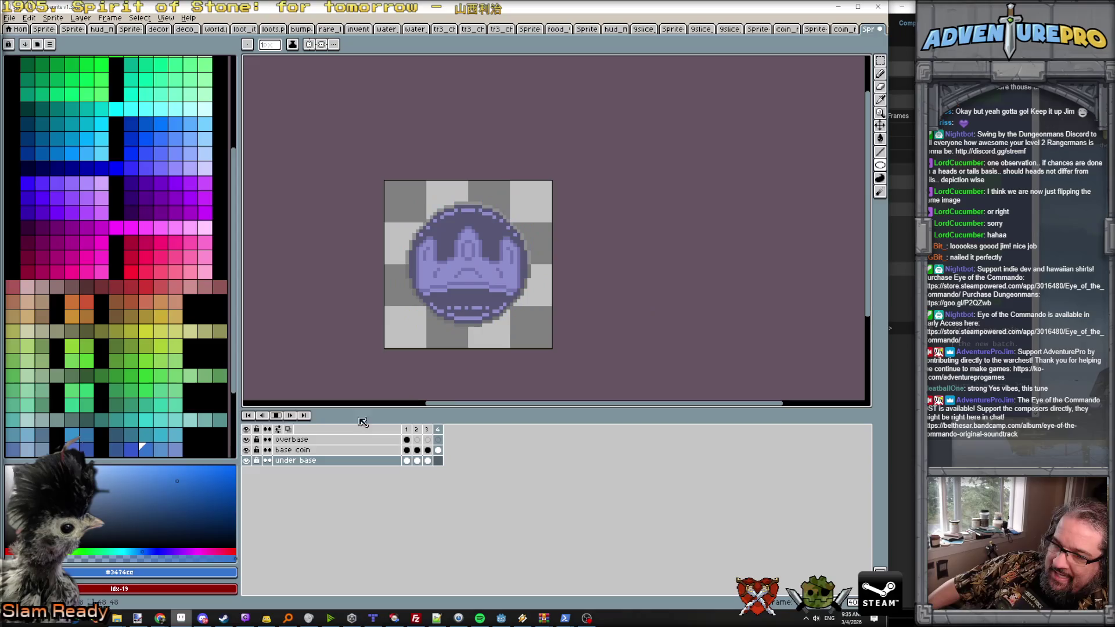
key("plus")
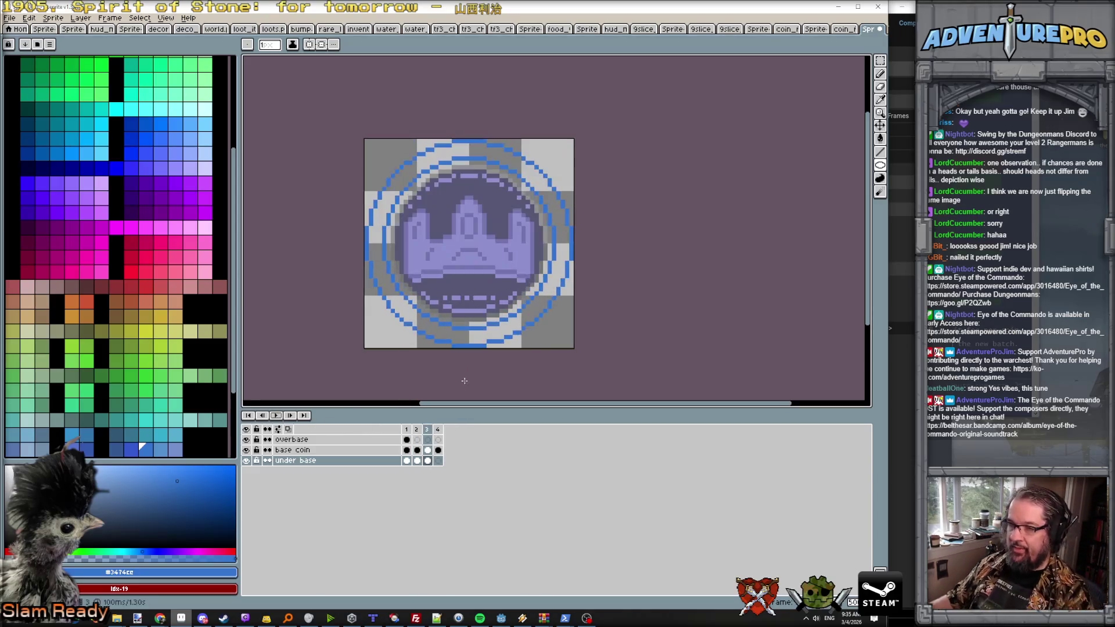
key("plus")
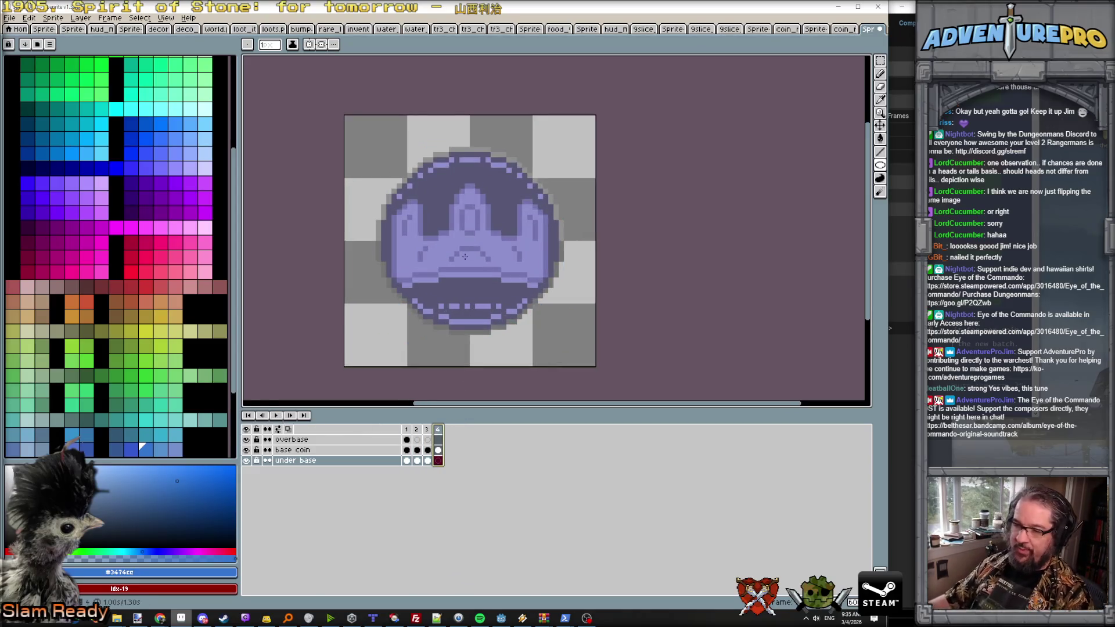
Step: On the base coin layer, pencil blue pixels along the coin's bottom edge
left_click(442, 450)
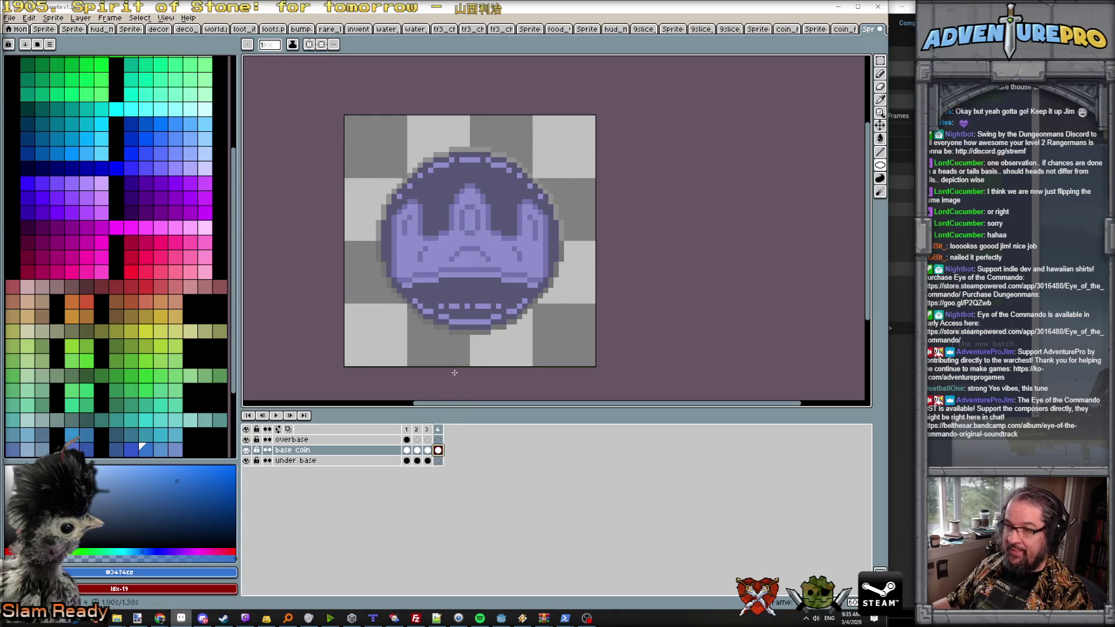
key("i")
key("b")
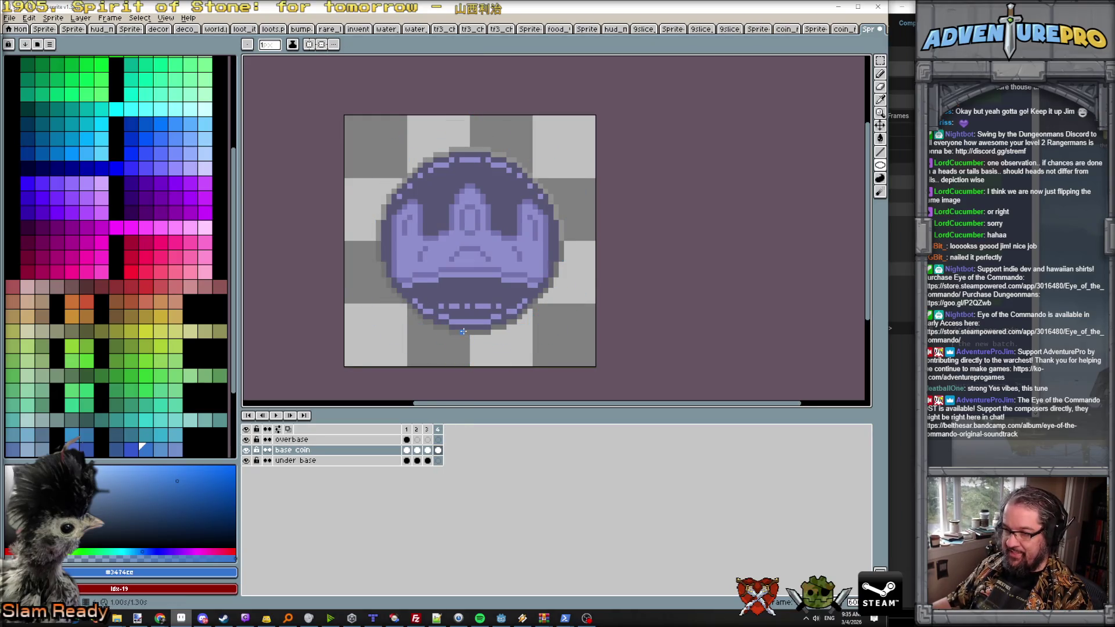
left_click_drag(463, 330, 455, 330)
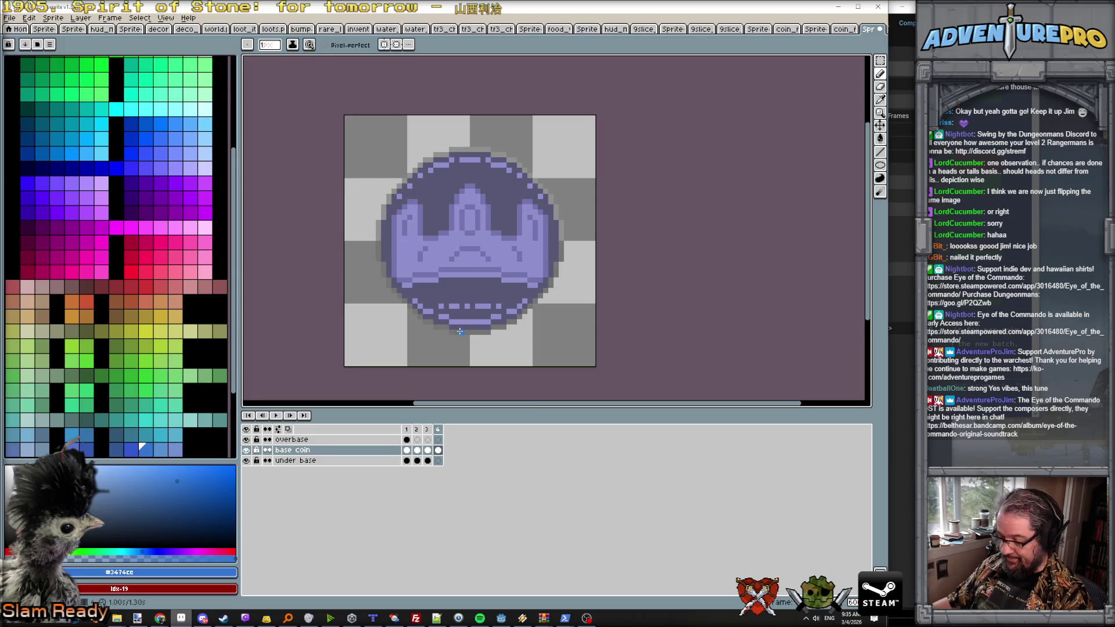
Step: With non-contiguous Paint Bucket fills, turn the coin's outer rim pixels blue
key("g")
left_click(480, 332)
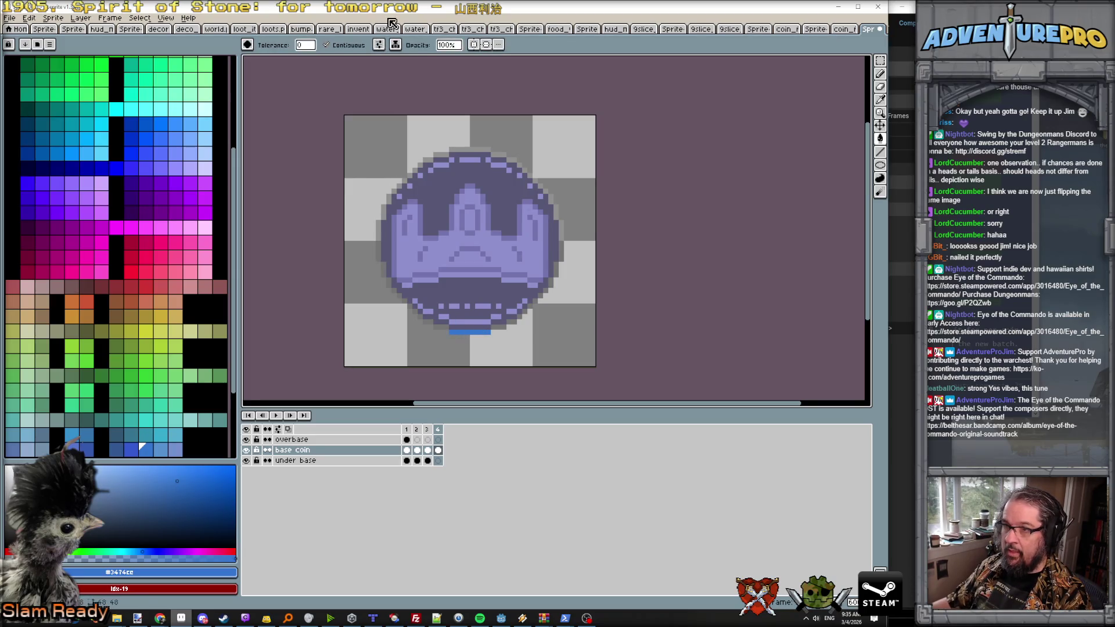
left_click(327, 45)
left_click(465, 151)
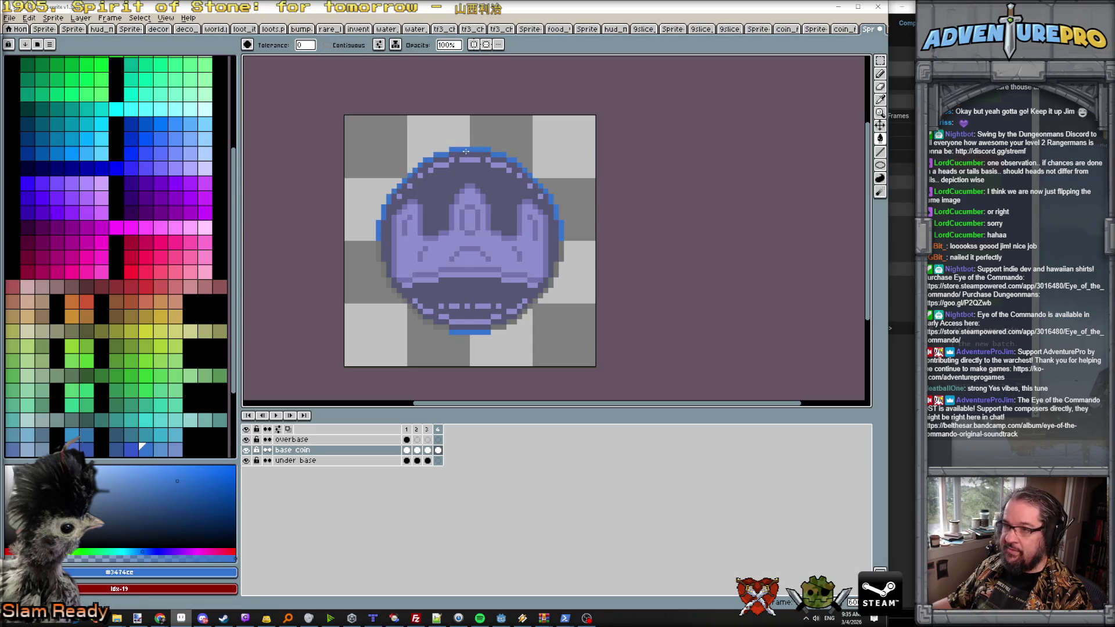
left_click(393, 281)
scroll(475, 253, "down", 2)
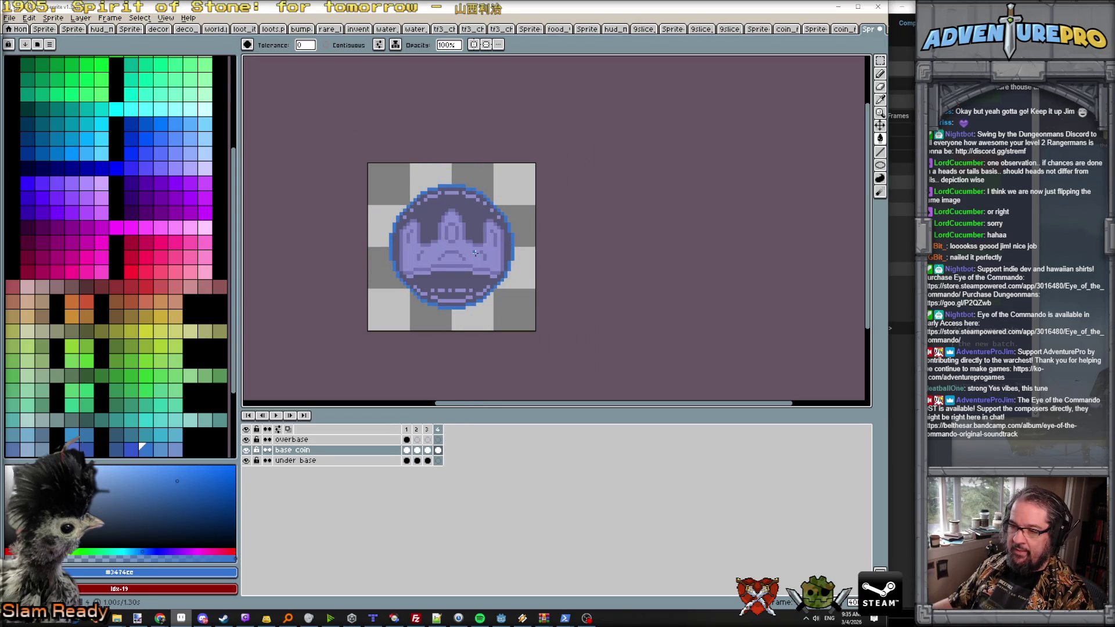
left_click(437, 429)
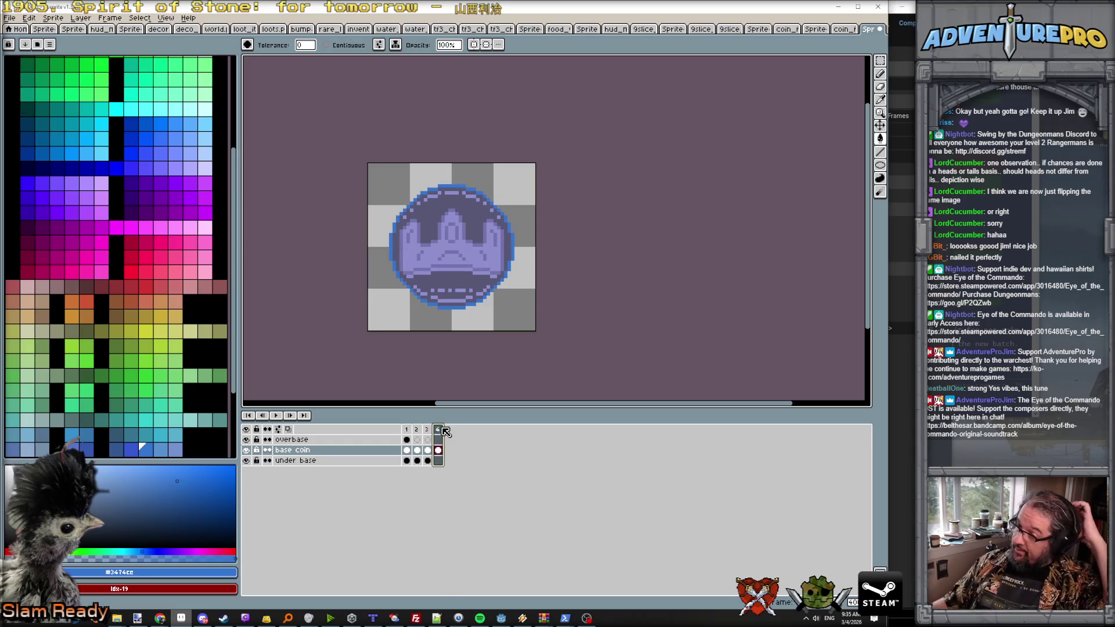
Step: Compare the earlier frames, then add more frames to extend the animation to nine
left_click(406, 429)
left_click(416, 429)
left_click(428, 429)
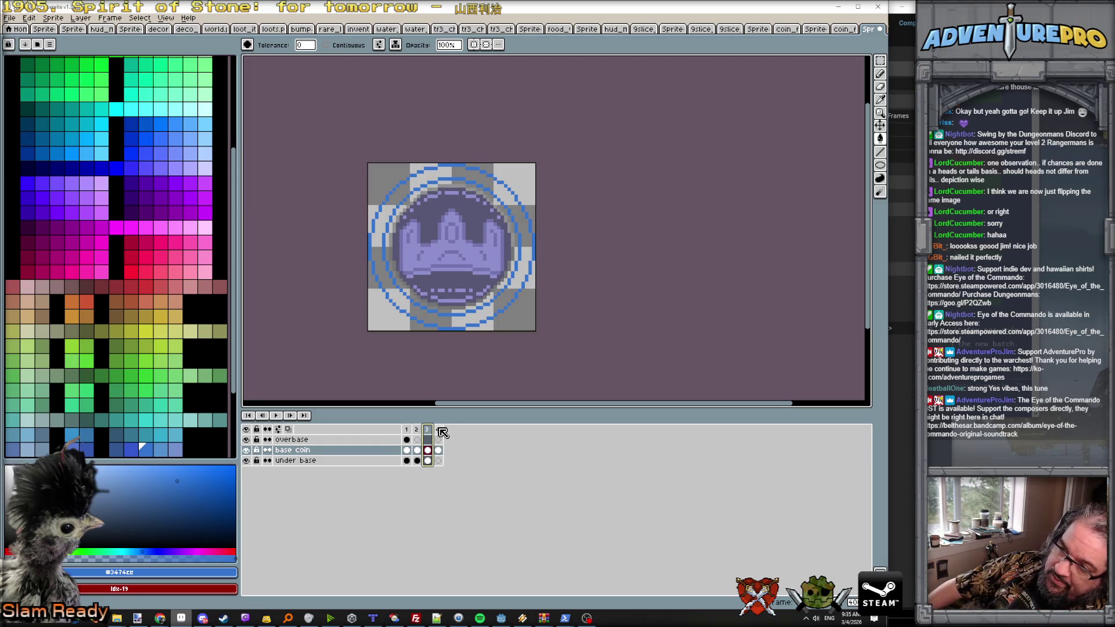
left_click(438, 429)
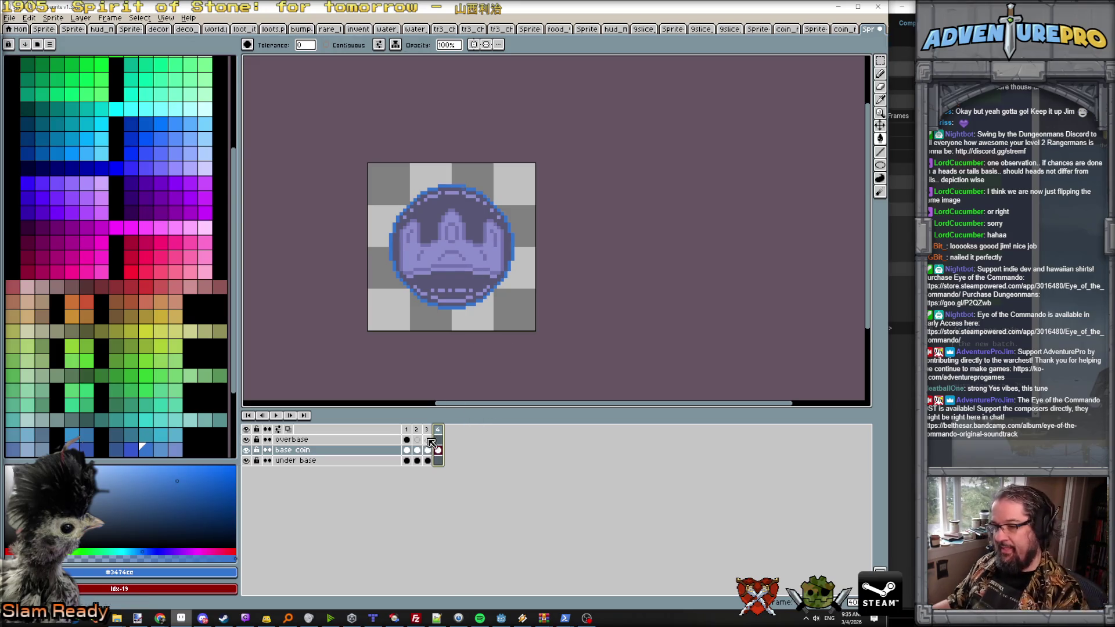
key("alt+n")
key("alt+n")
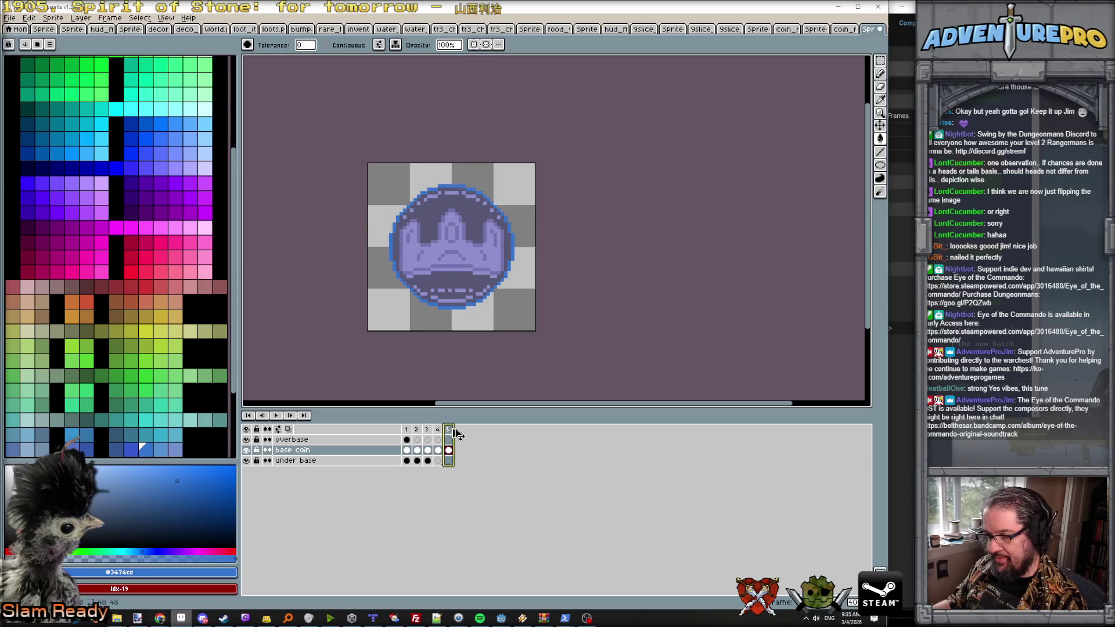
key("alt+n")
key("alt+n")
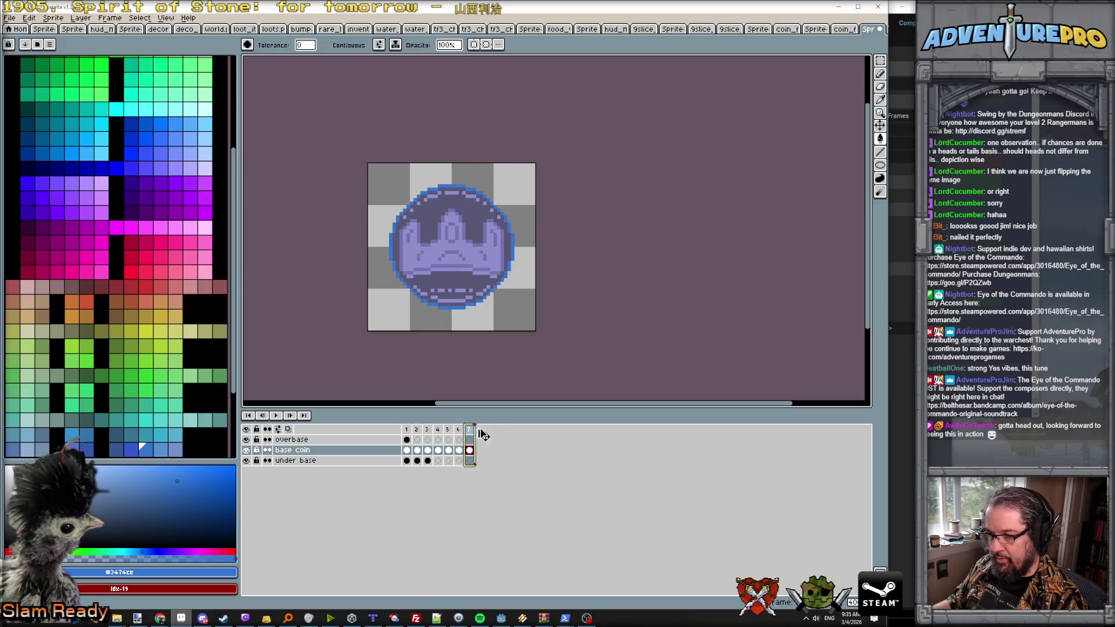
key("alt+n")
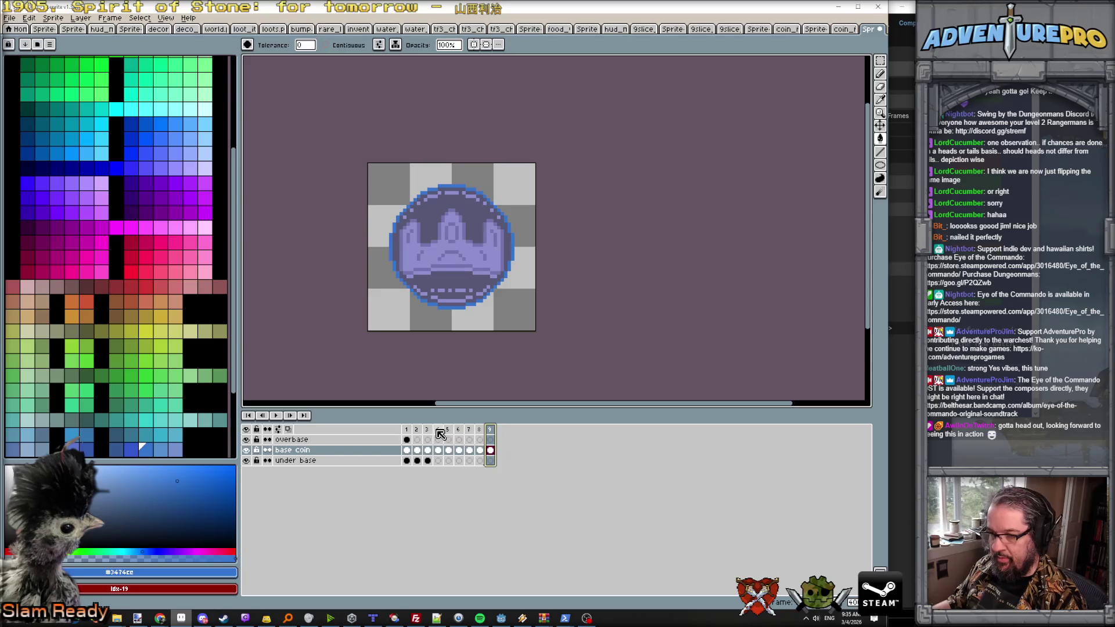
Step: Back on frame 4, preview the animation, pick pale cyan #ccffff, and add a new layer
left_click(440, 429)
scroll(459, 279, "up", 1)
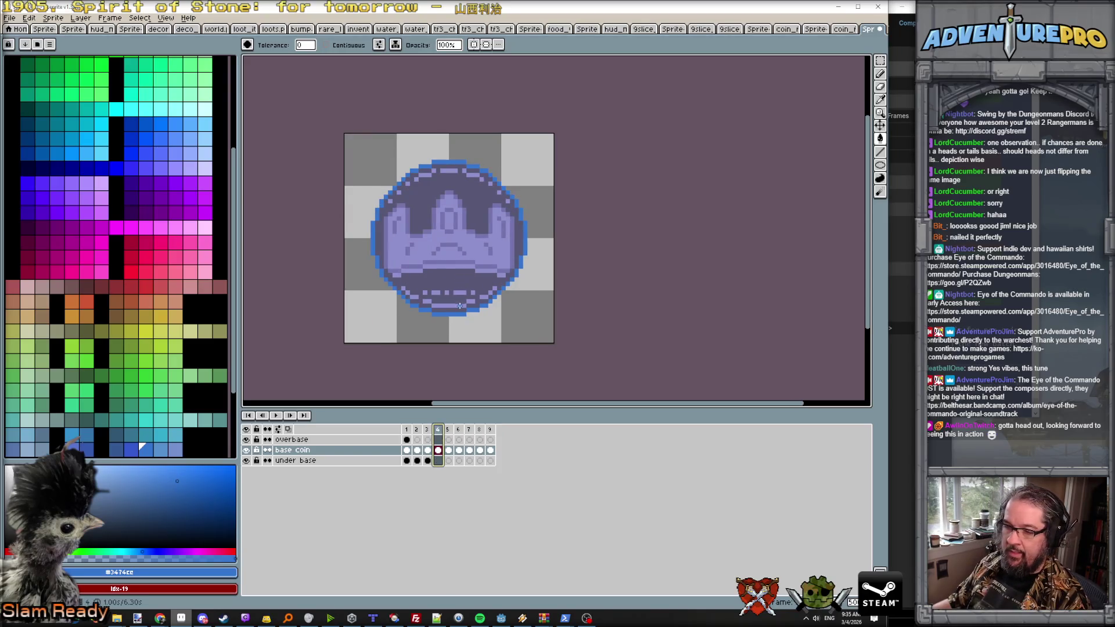
key("Return")
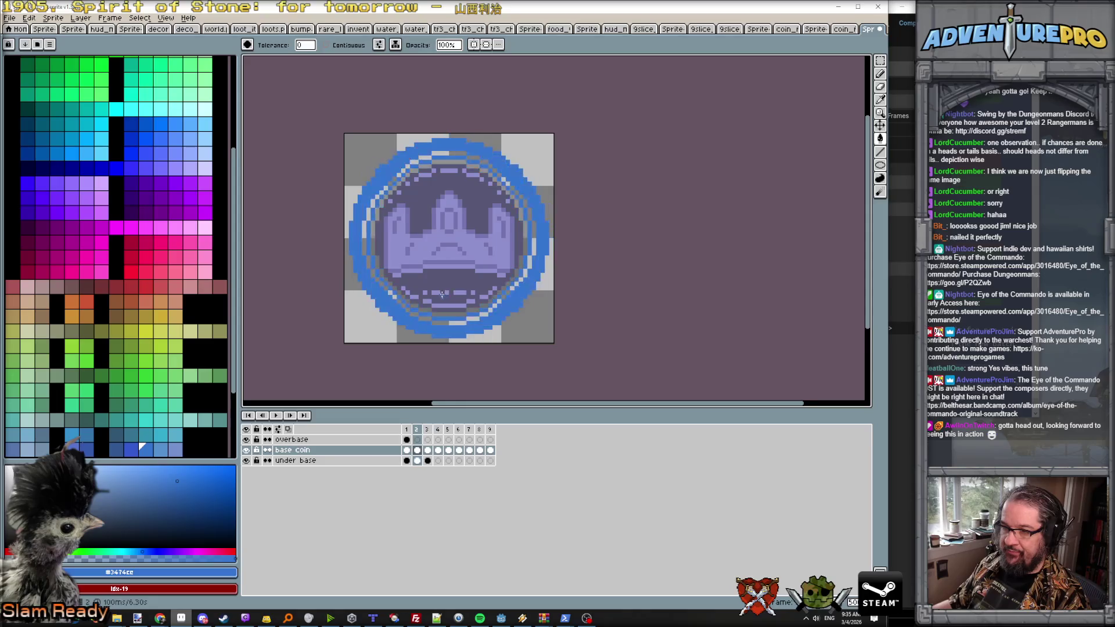
key("Return")
left_click(432, 282, "alt")
left_click(81, 18)
mouse_move(118, 76)
left_click(188, 76)
Step: Draw pale cyan diagonal shine lines across the coin on frames 4 and 5
key("Right")
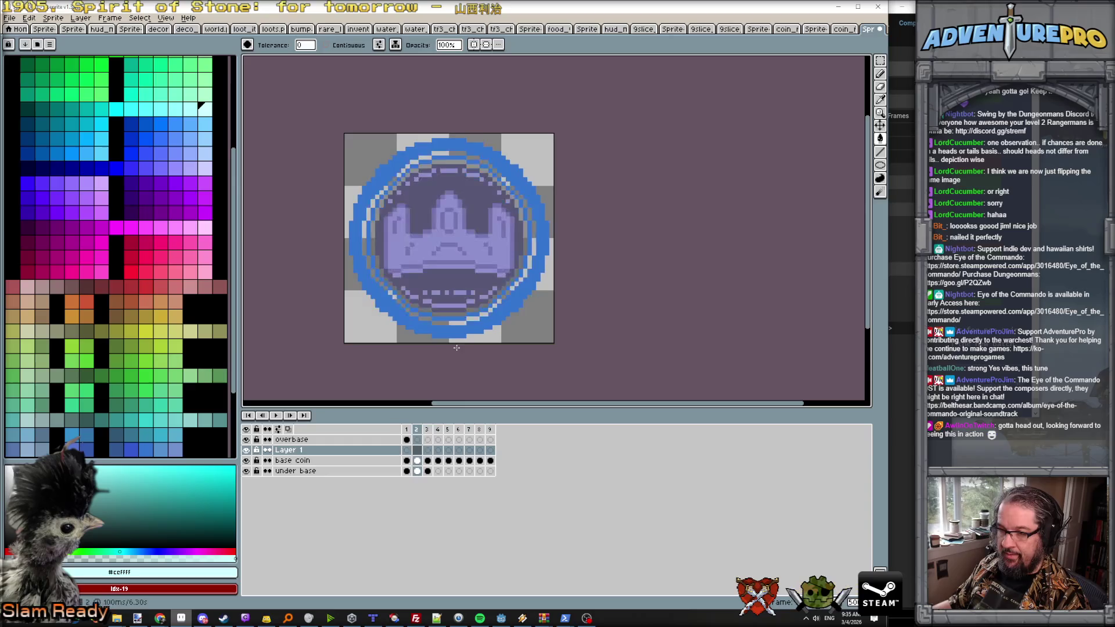
key("Right")
key("Right")
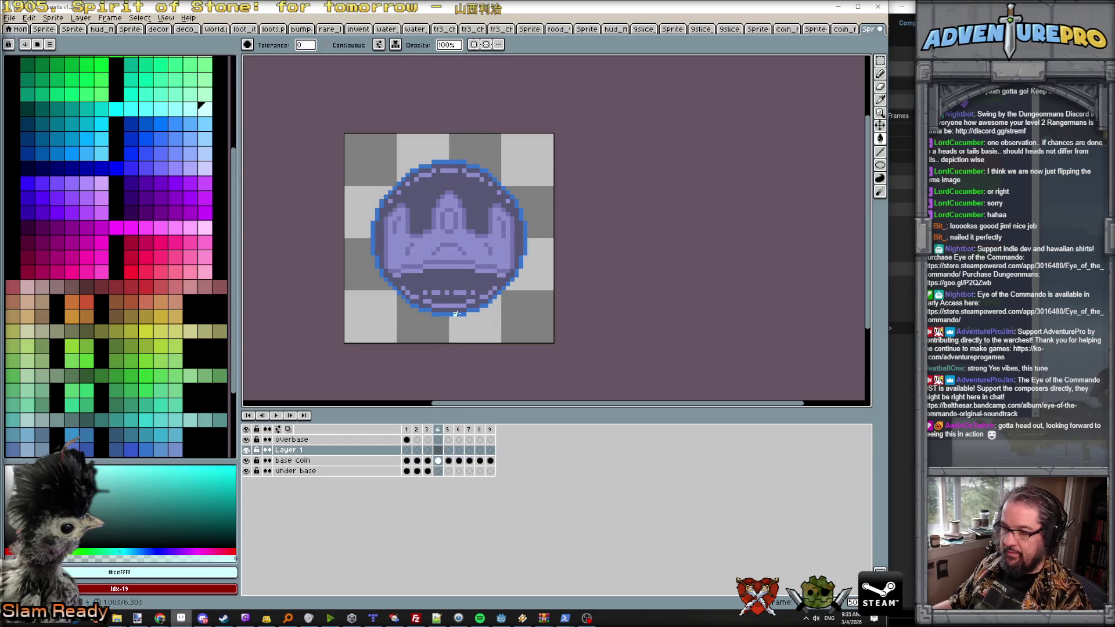
left_click(456, 313)
key("ctrl+z")
key("b")
mouse_move(458, 313)
left_mouse_down()
mouse_move(529, 235)
mouse_move(538, 240)
mouse_move(524, 244)
left_mouse_up()
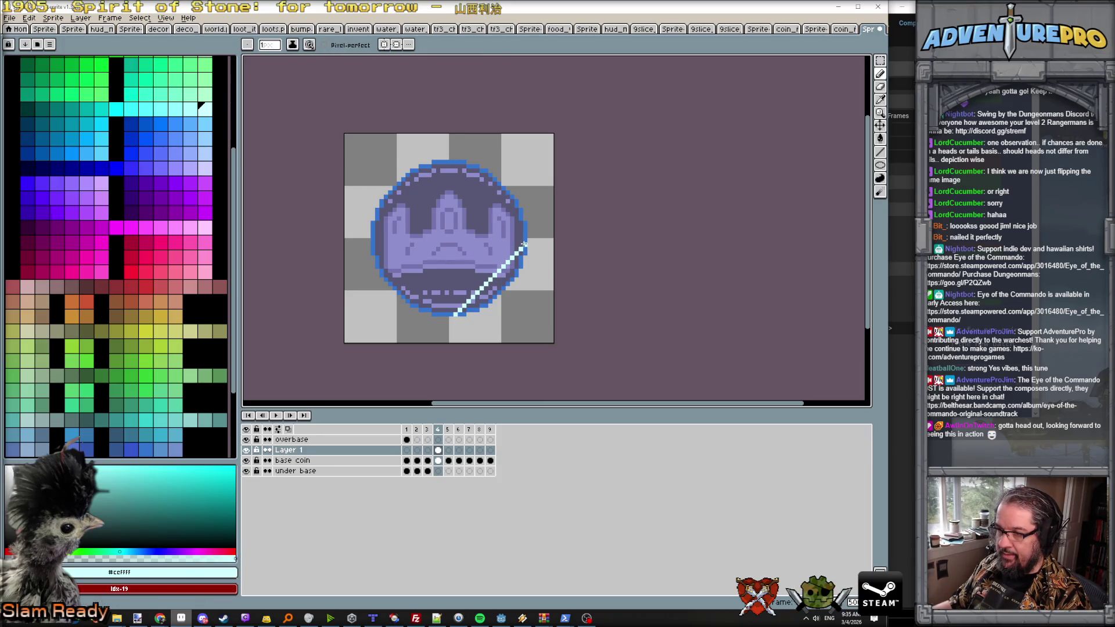
key("period")
mouse_move(425, 310)
left_mouse_down()
mouse_move(515, 200)
mouse_move(520, 210)
left_mouse_up()
Step: Draw shorter cyan shine lines toward the coin's top-left on frames 6 and 7
key("comma")
key("period")
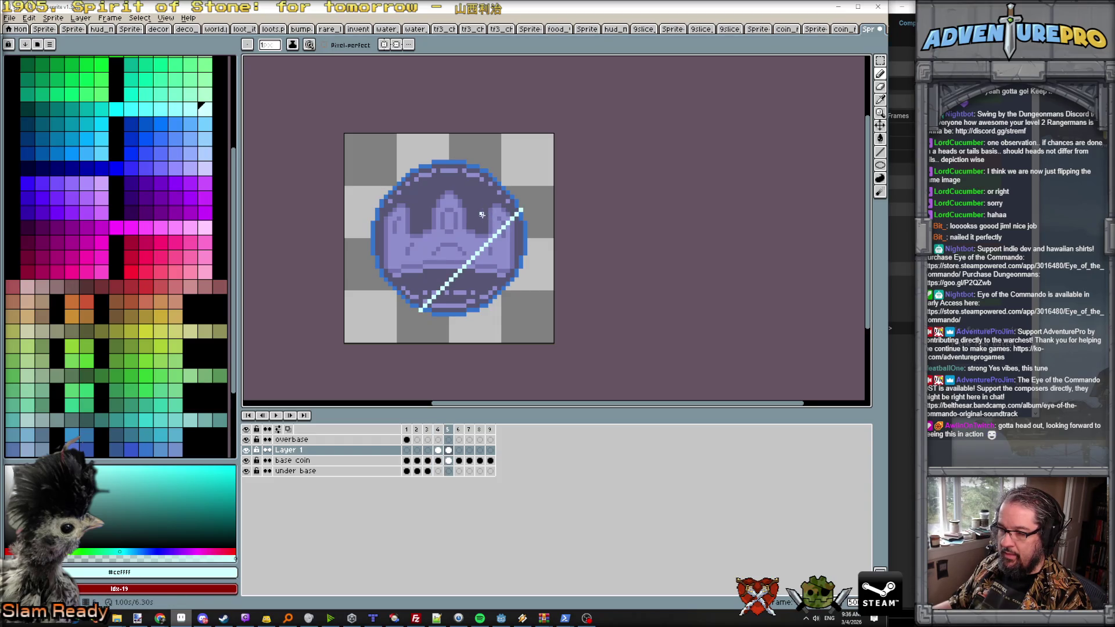
key("period")
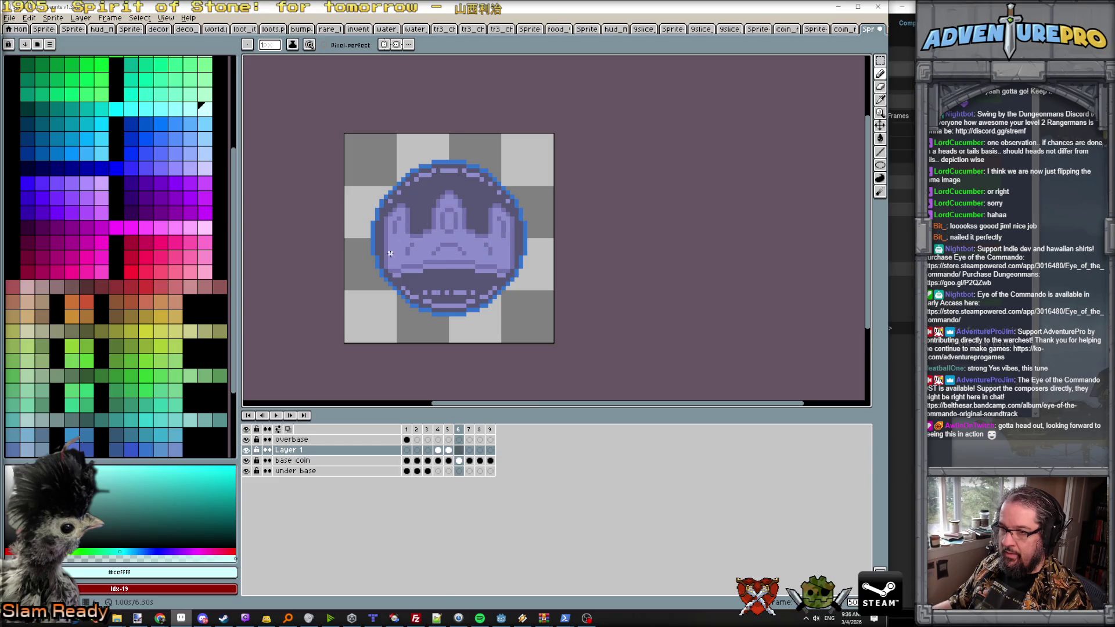
mouse_move(376, 260)
left_mouse_down()
mouse_move(487, 174)
mouse_move(471, 167)
left_mouse_up()
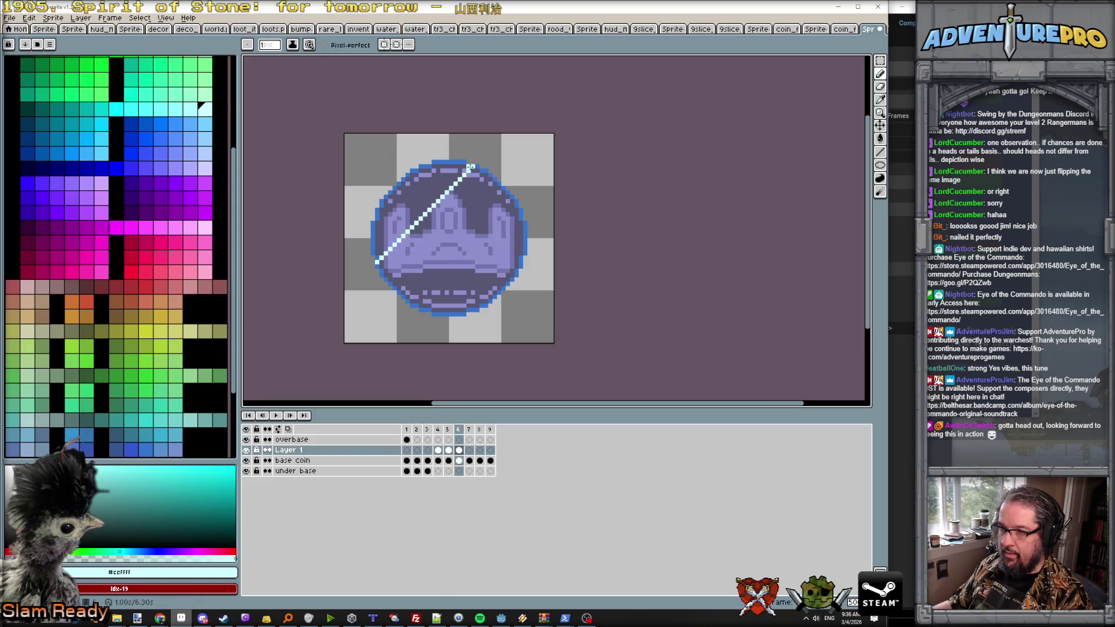
key("Right")
left_click_drag(372, 231, 443, 163)
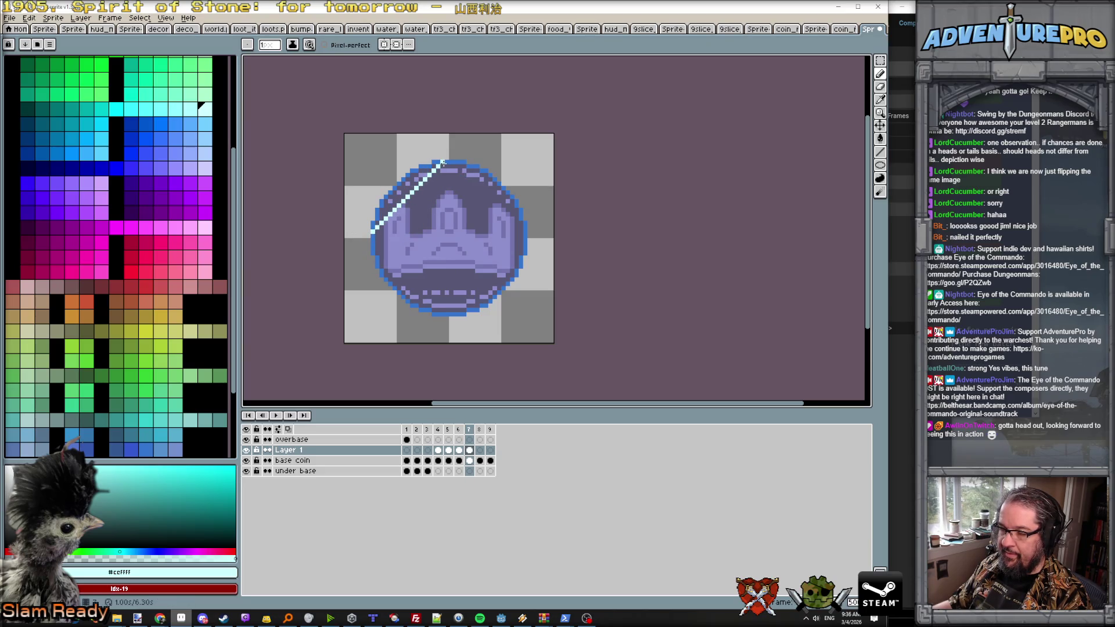
key("Right")
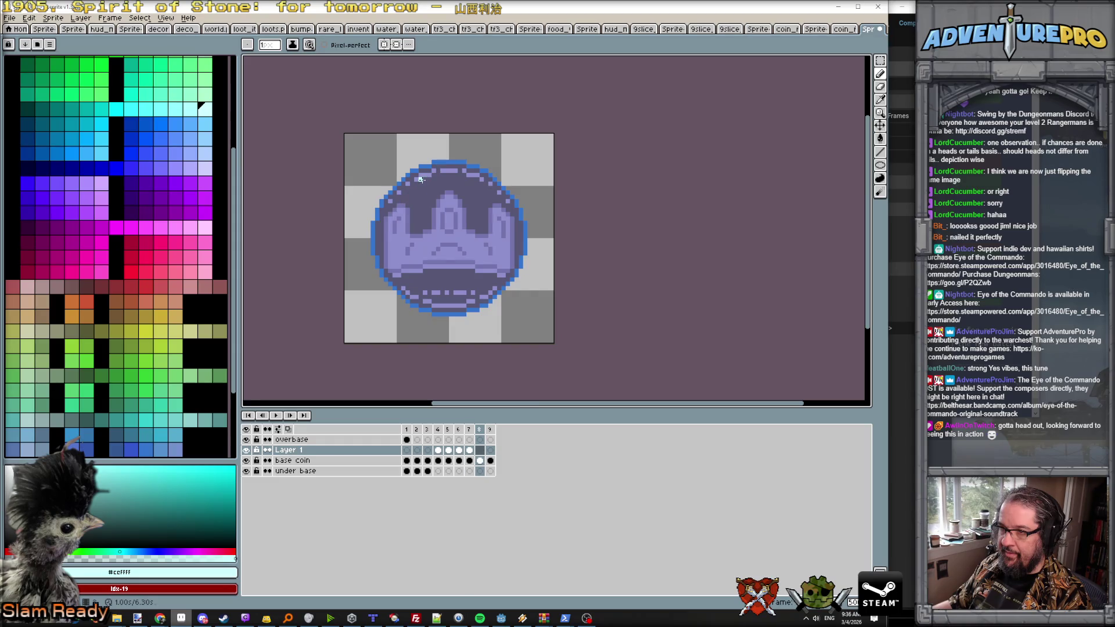
key("Left")
key("Left")
key("Left")
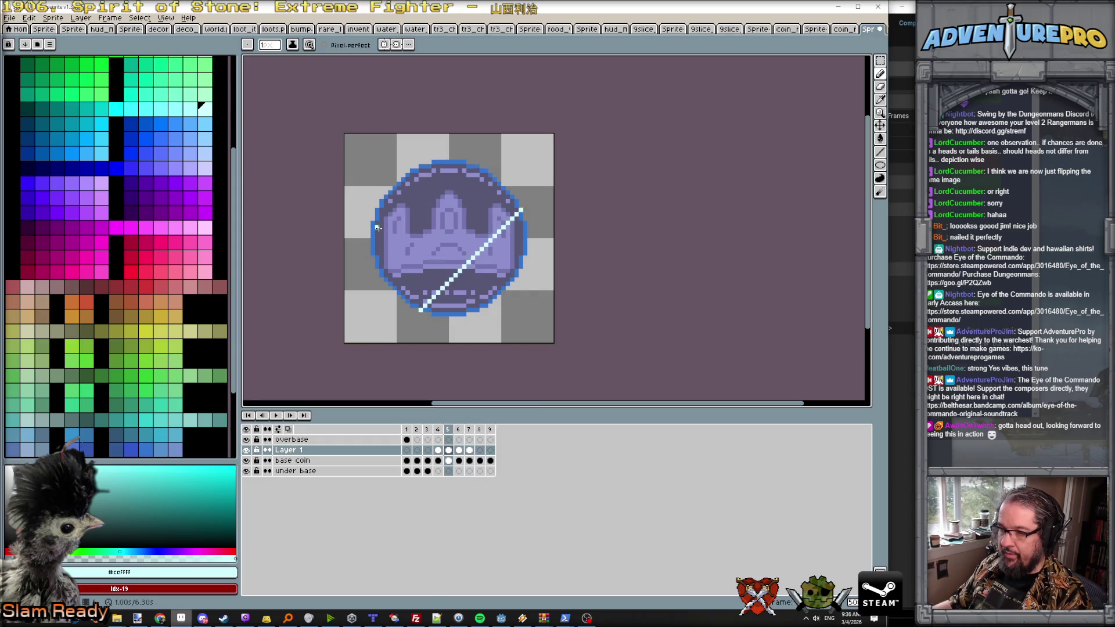
scroll(465, 265, "up", 2)
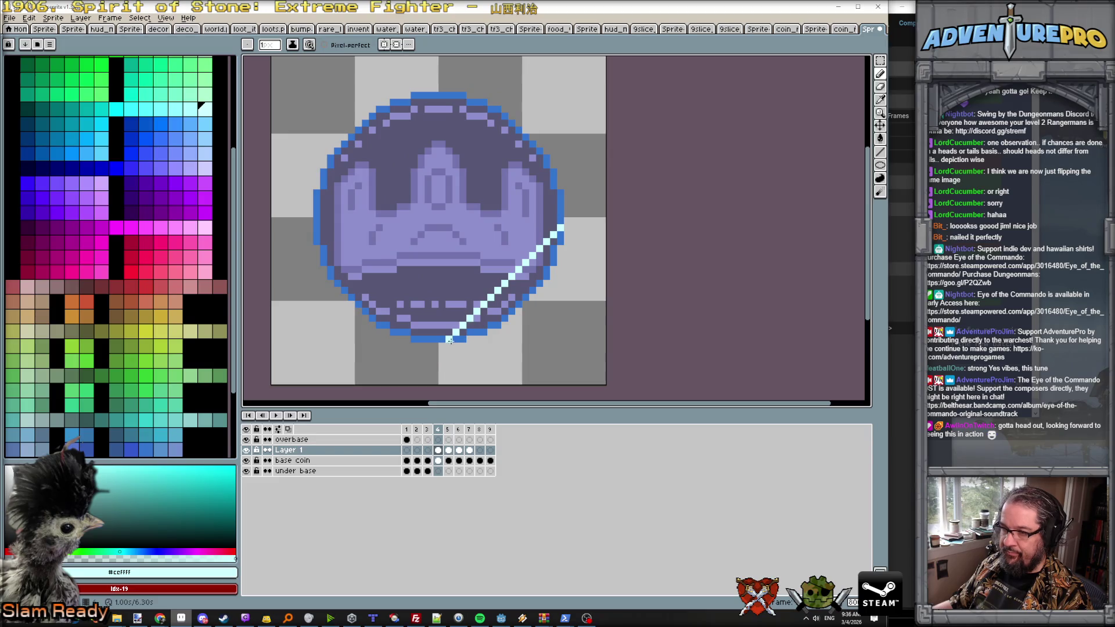
Step: Add cyan rim pixels on frame 4, and a second parallel line plus bottom rim pixels on frame 5
left_click(461, 339)
mouse_move(485, 331)
left_mouse_down()
mouse_move(546, 281)
mouse_move(560, 233)
left_mouse_up()
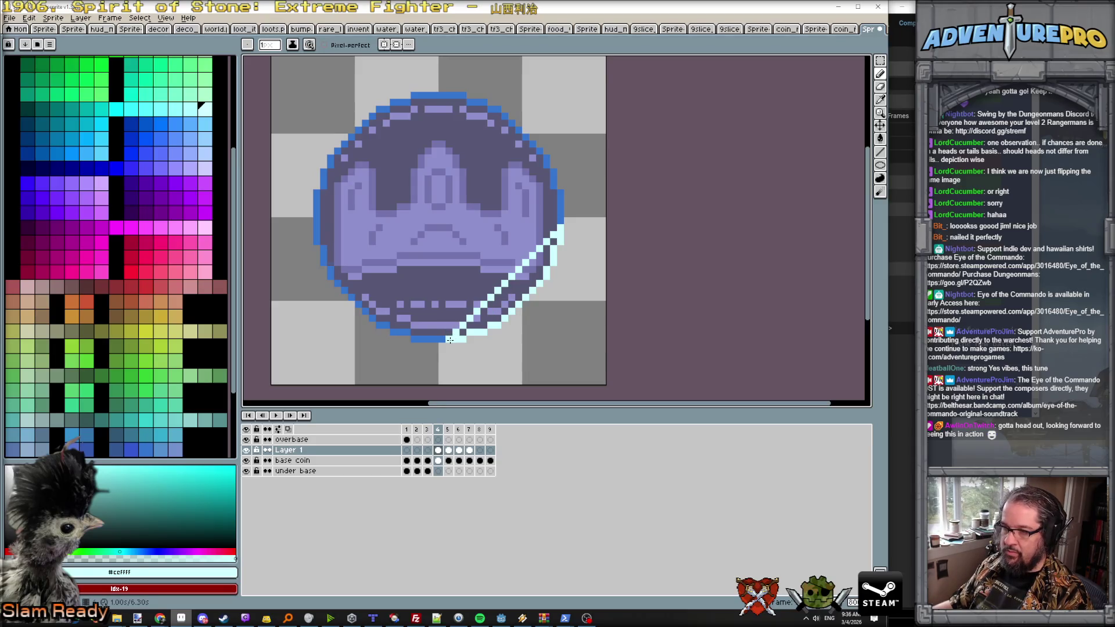
key("Right")
key("Left")
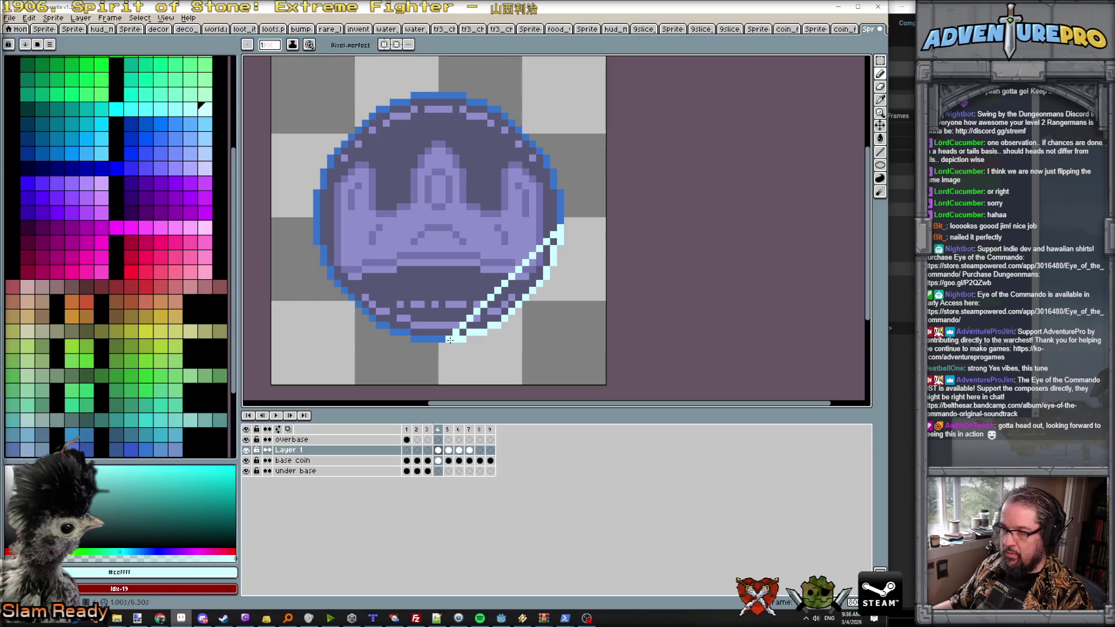
key("Right")
mouse_move(450, 339)
left_mouse_down()
mouse_move(560, 227)
mouse_move(556, 185)
left_mouse_up()
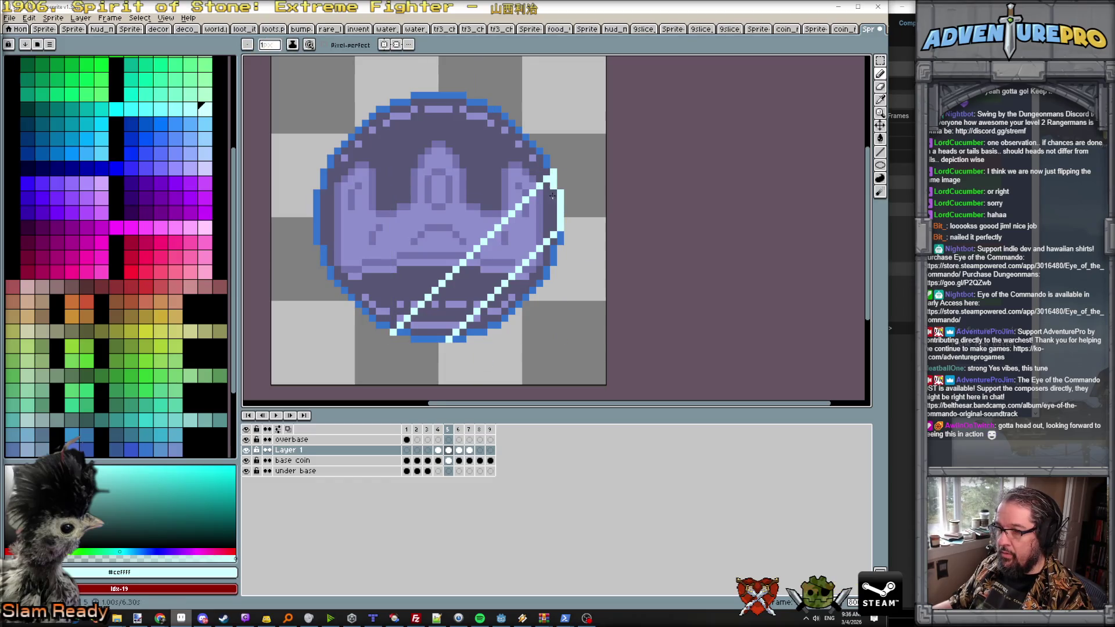
left_click_drag(402, 332, 412, 335)
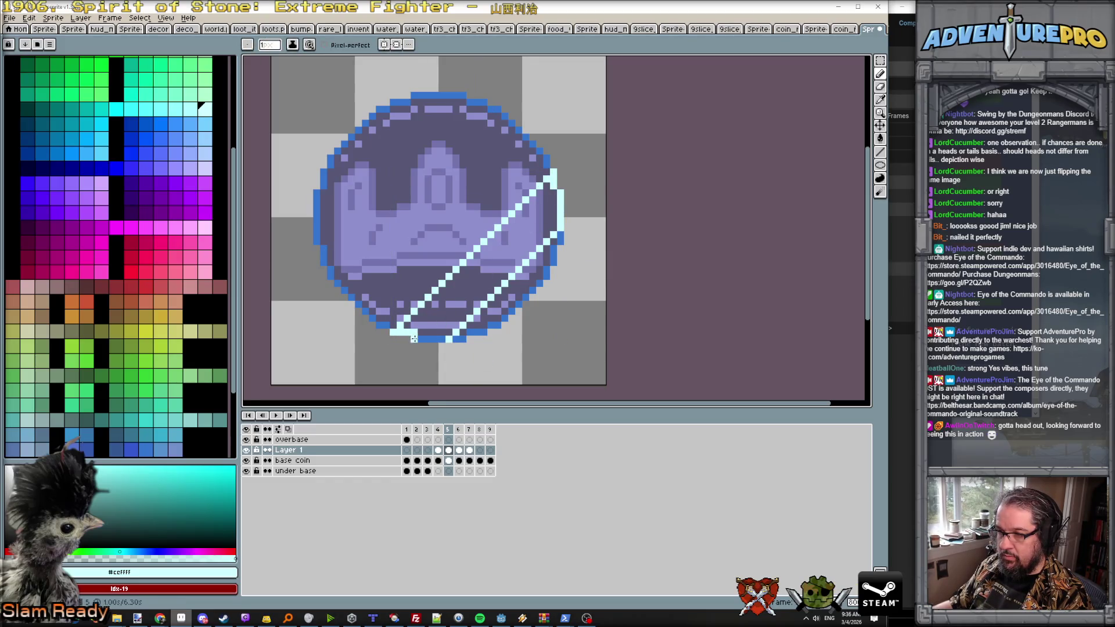
left_click_drag(413, 339, 452, 337)
Step: On frame 6, draw a second parallel cyan diagonal and trace the lower-left and upper-right rim
key("Left")
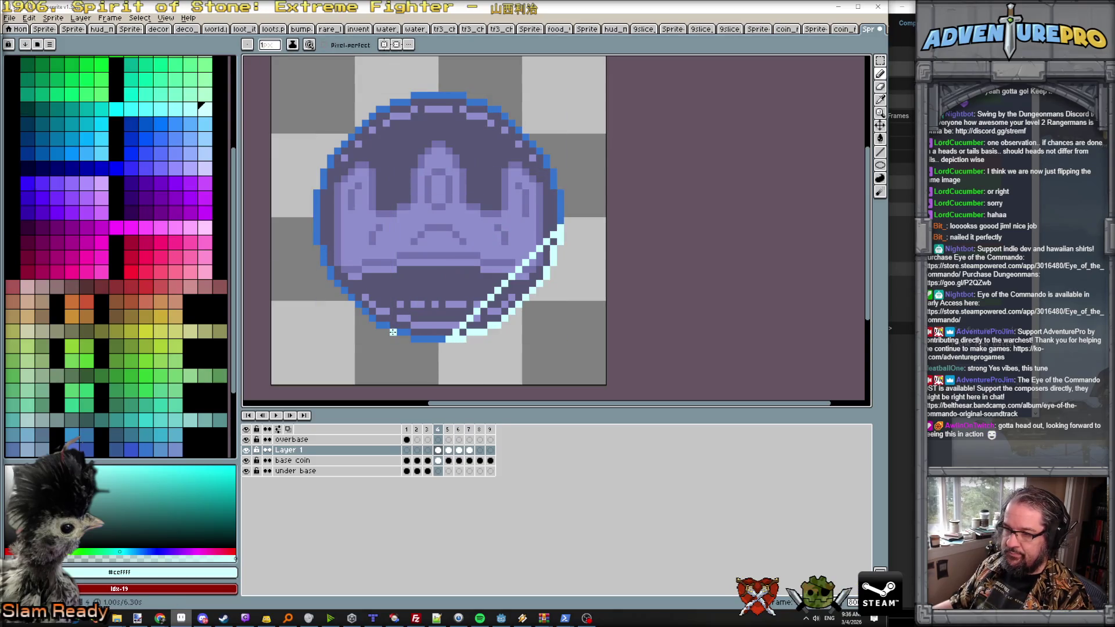
key("Right")
key("Right")
mouse_move(393, 332)
left_mouse_down()
mouse_move(537, 175)
mouse_move(555, 172)
left_mouse_up()
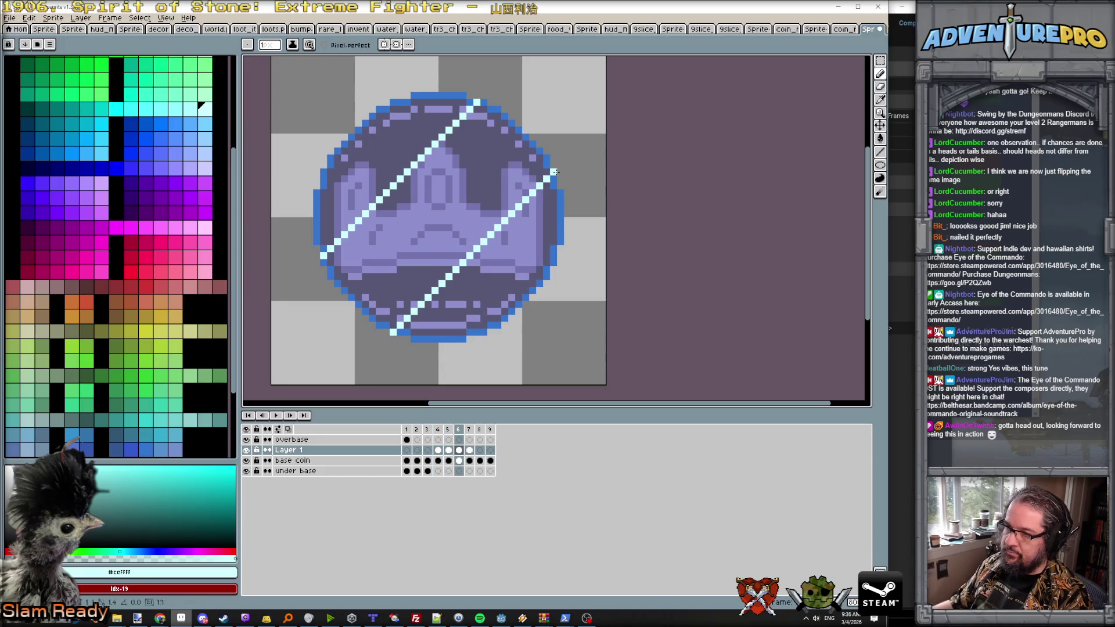
mouse_move(330, 269)
left_mouse_down()
mouse_move(384, 328)
mouse_move(389, 318)
left_mouse_up()
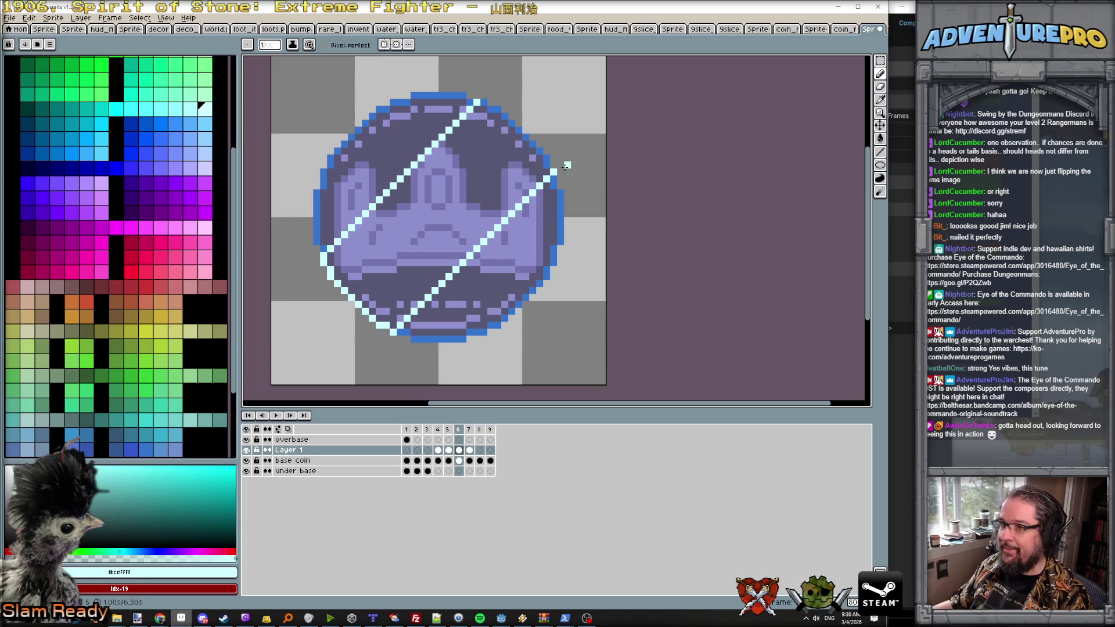
left_click_drag(546, 165, 531, 139)
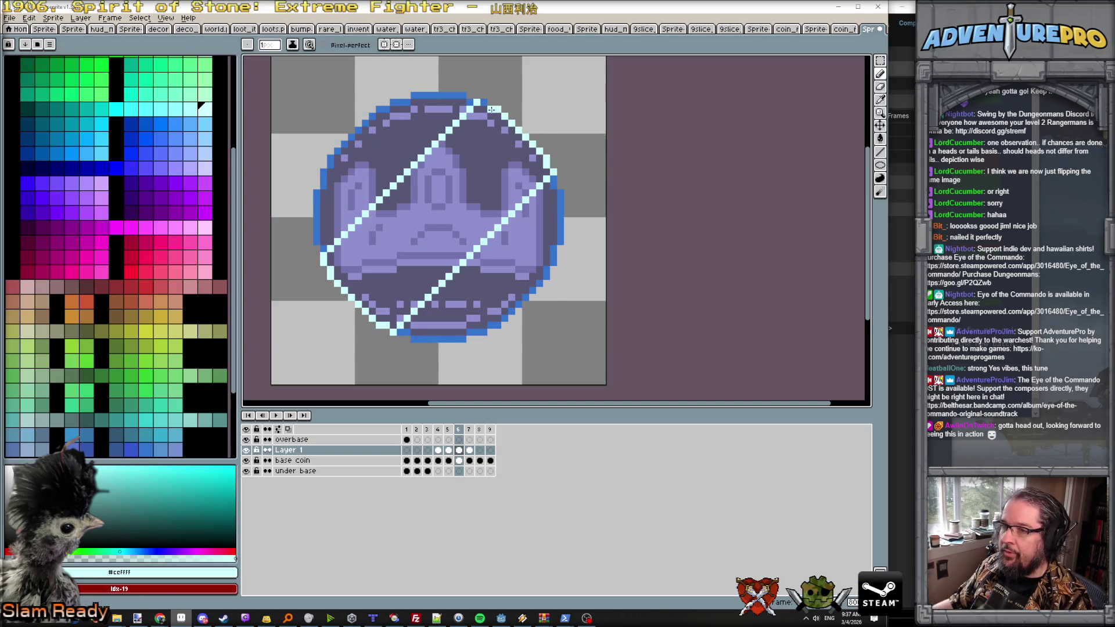
scroll(493, 116, "down", 1)
Step: On frame 7, draw a second parallel cyan line and colour the left edge and top rim cyan
scroll(448, 168, "up", 1)
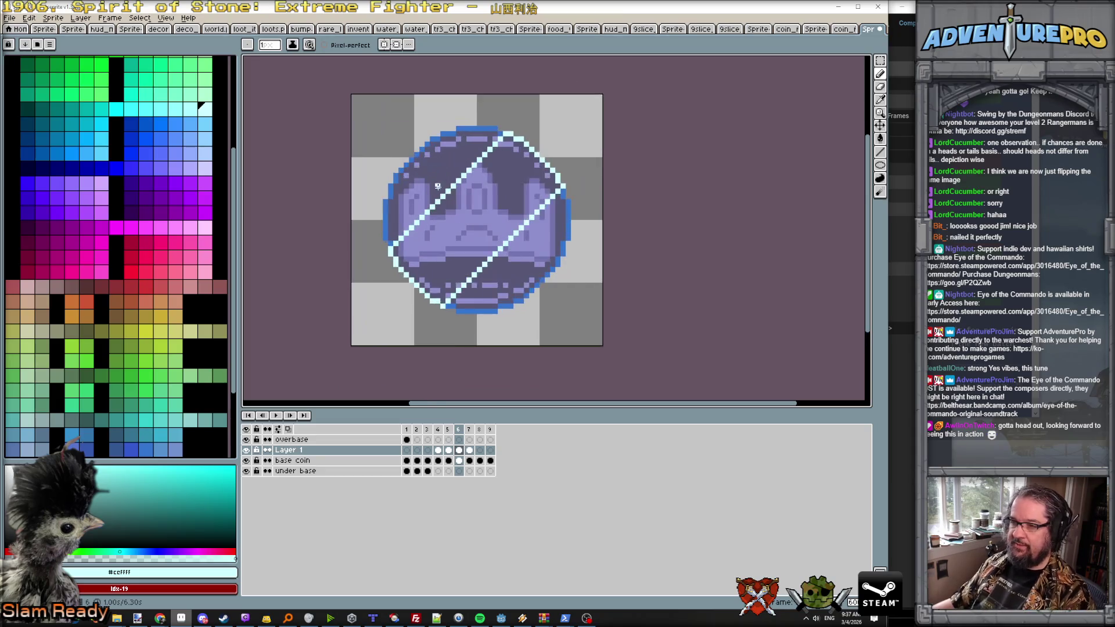
key("Right")
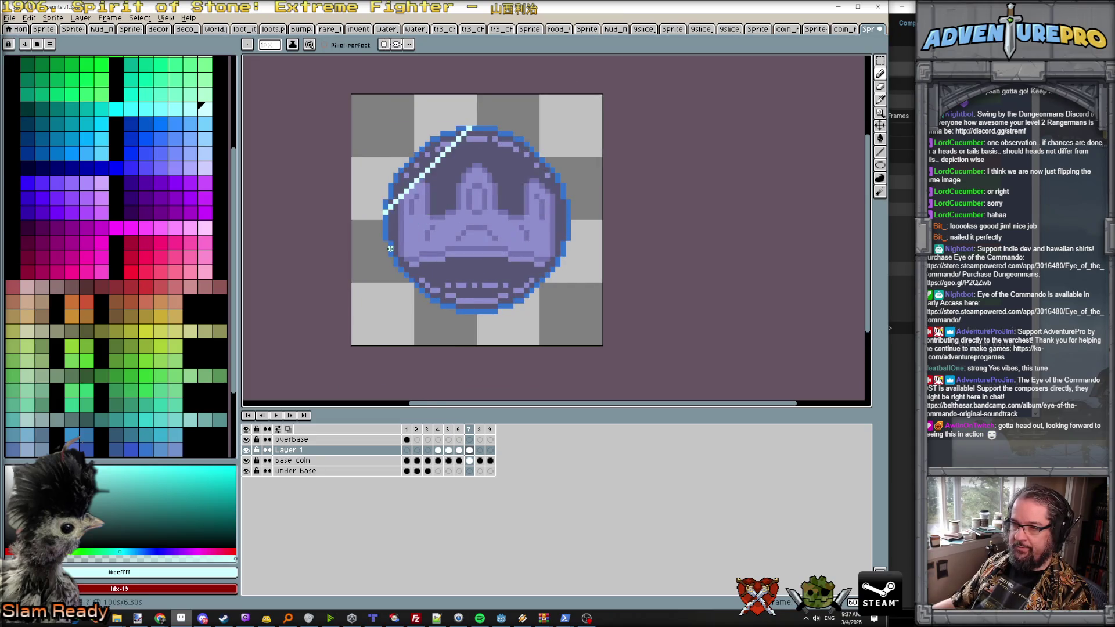
left_click_drag(390, 249, 503, 133)
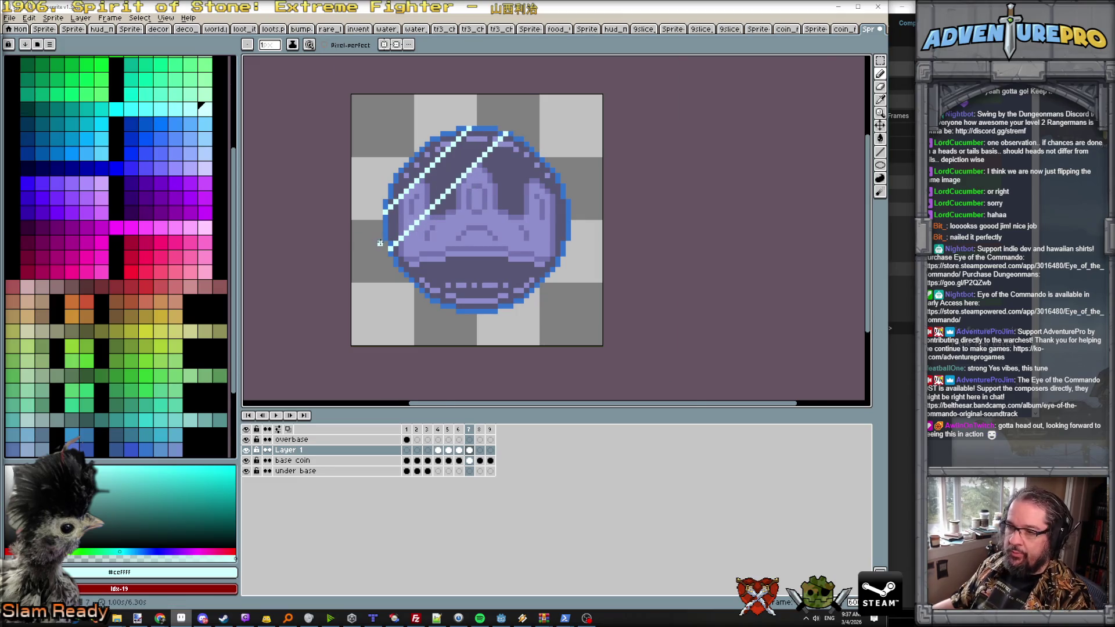
scroll(396, 242, "up", 1)
left_click_drag(396, 241, 389, 187)
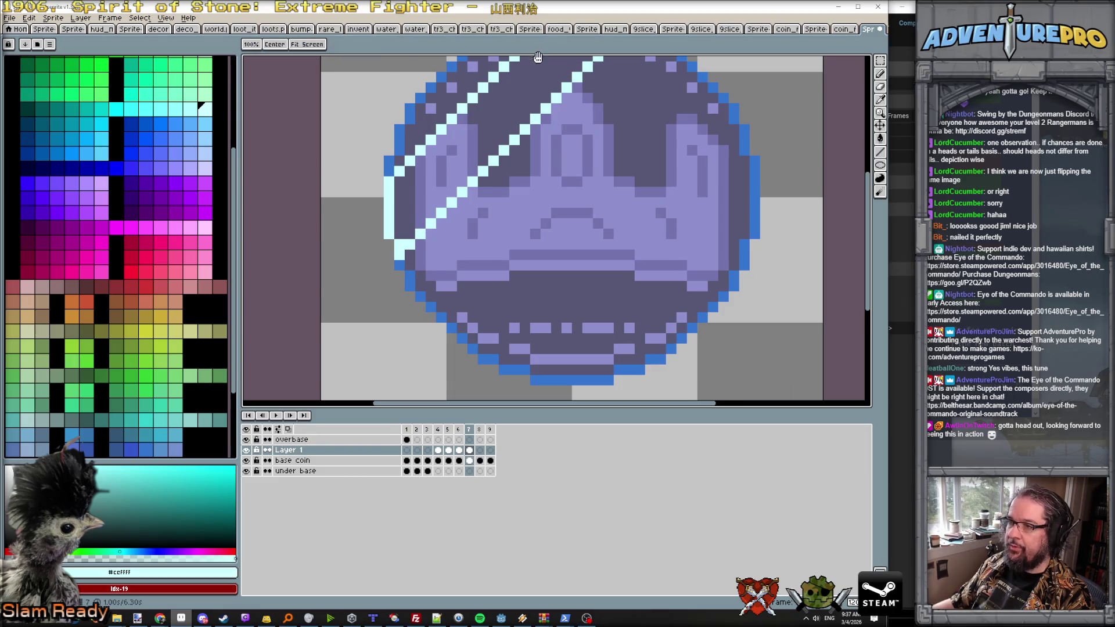
scroll(562, 165, "up", 3)
left_click_drag(557, 147, 621, 157)
Step: On frame 8, draw a cyan line from top rim to left edge with upper-left rim pixels, then preview
key("period")
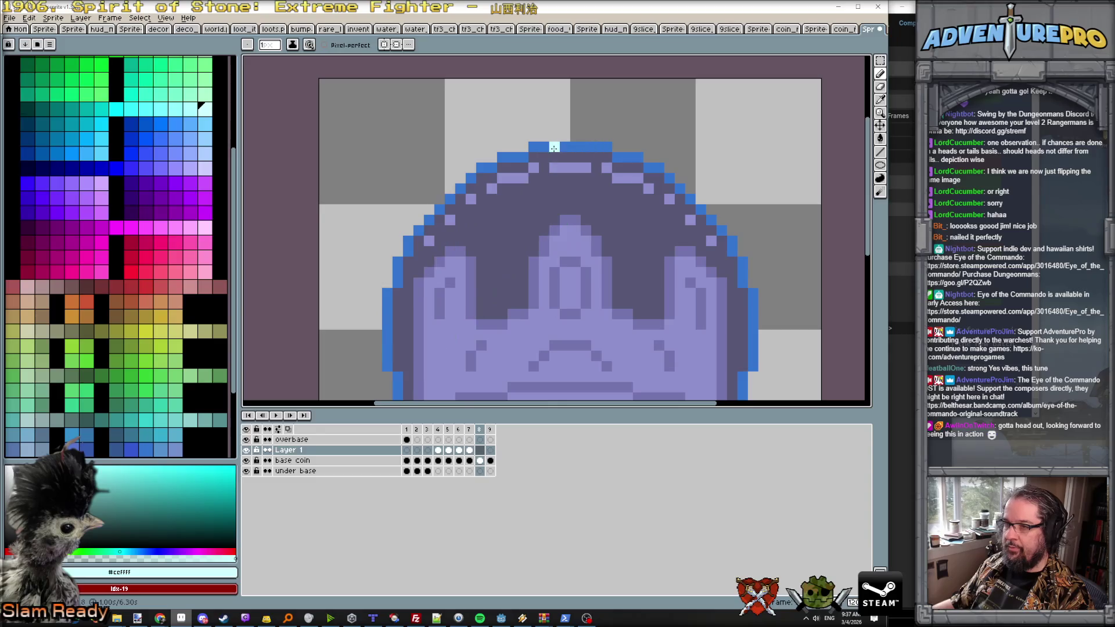
mouse_move(554, 147)
left_mouse_down()
mouse_move(386, 313)
mouse_move(400, 276)
left_mouse_up()
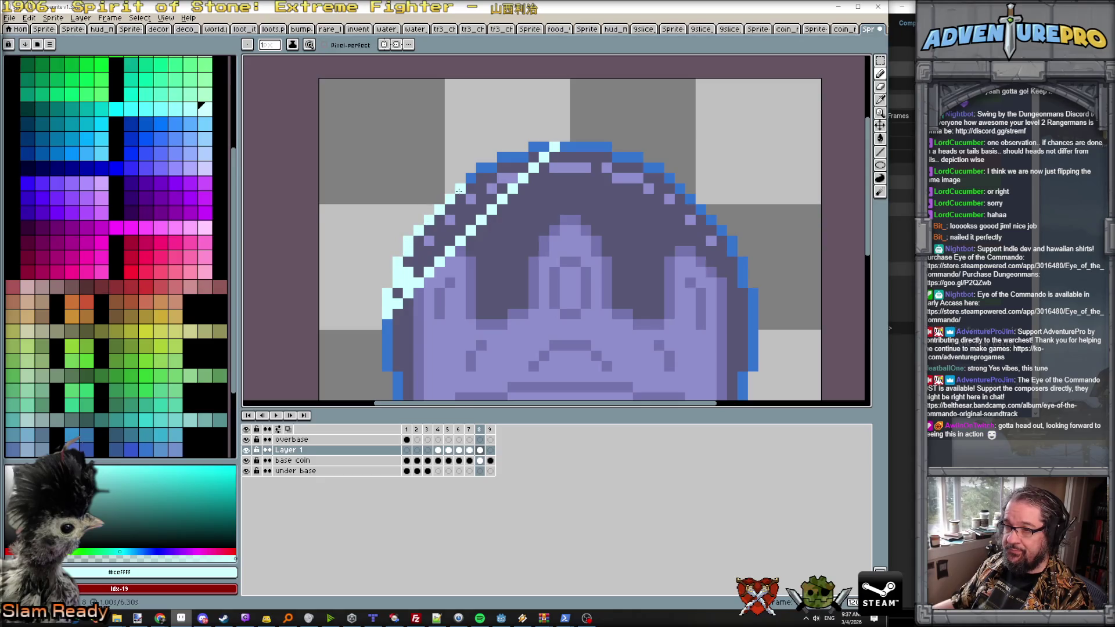
left_click_drag(468, 182, 526, 153)
scroll(579, 246, "down", 3)
key("Return")
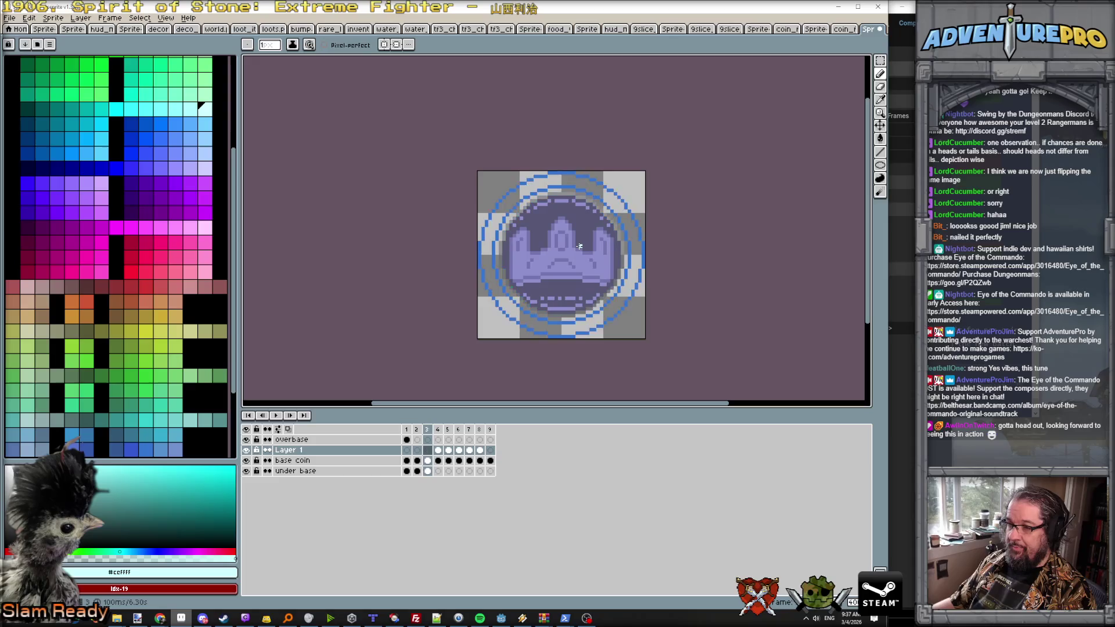
scroll(584, 278, "up", 1)
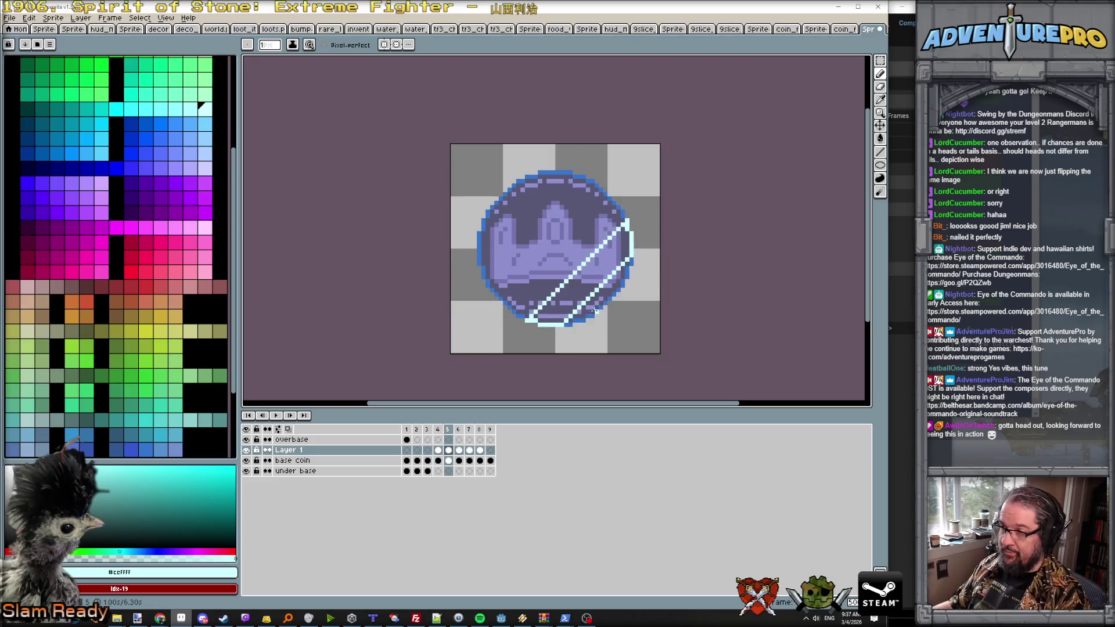
Step: Flood-fill the band between the cyan shine lines with Contiguous enabled, undoing a canvas-wide fill
key("g")
left_click(592, 306)
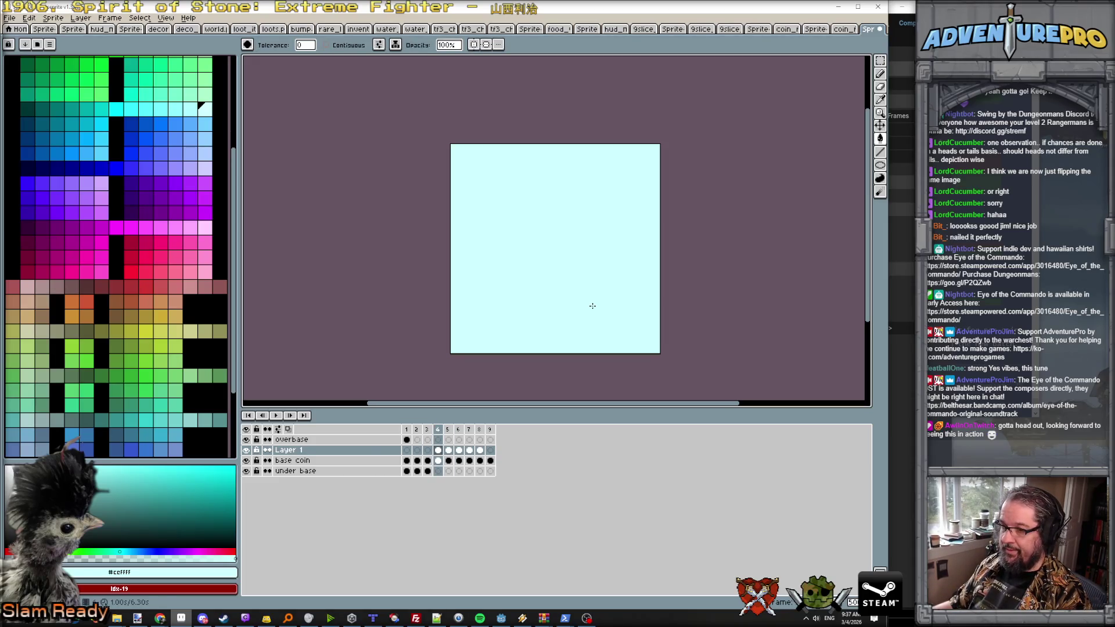
key("ctrl+z")
left_click(325, 44)
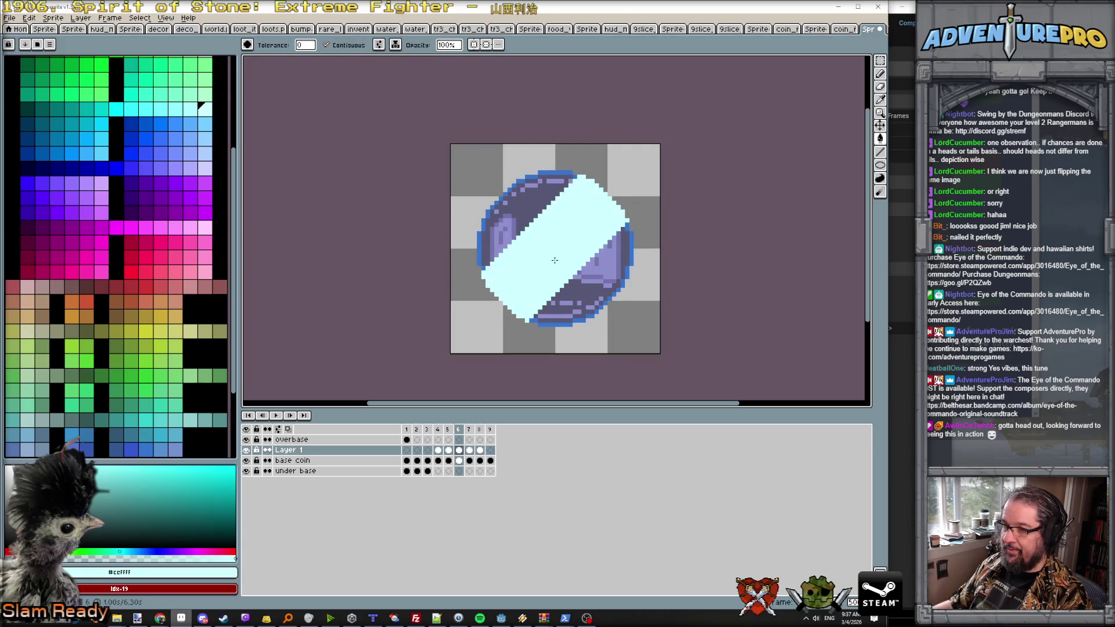
left_click(504, 205)
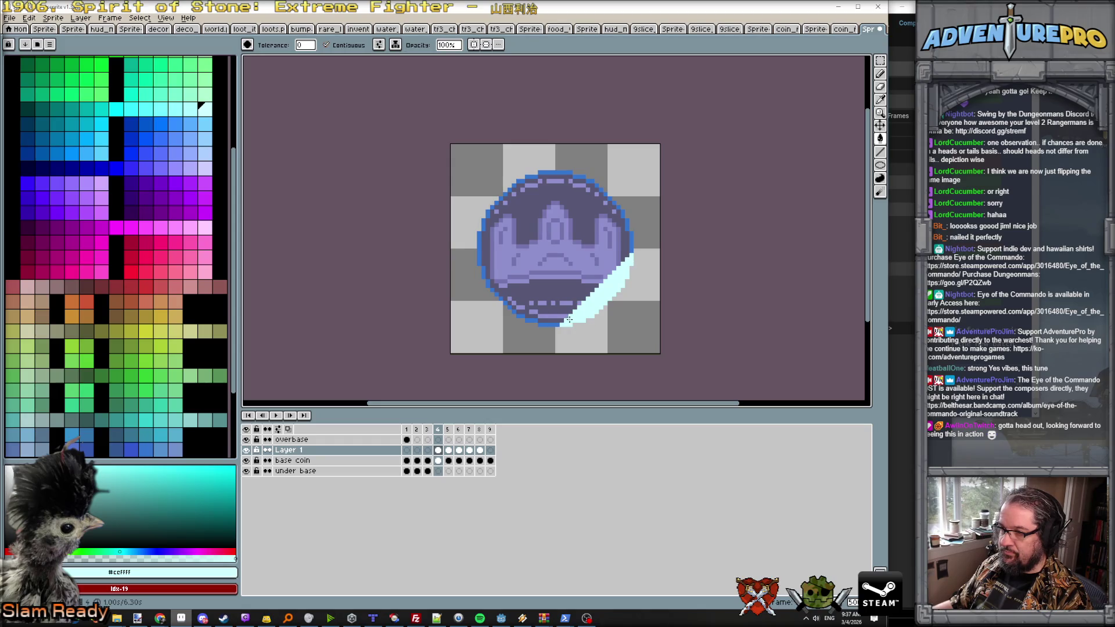
left_click(438, 431)
Step: Open frame 9's Frame Properties and close it without changes
left_click(428, 431)
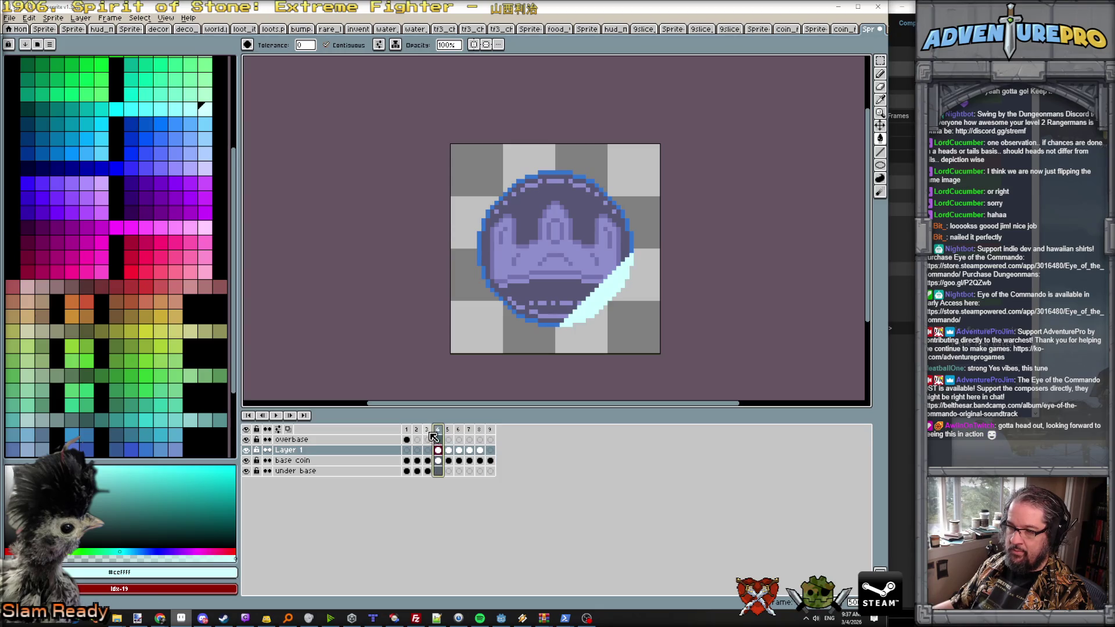
left_click_drag(406, 430, 495, 431)
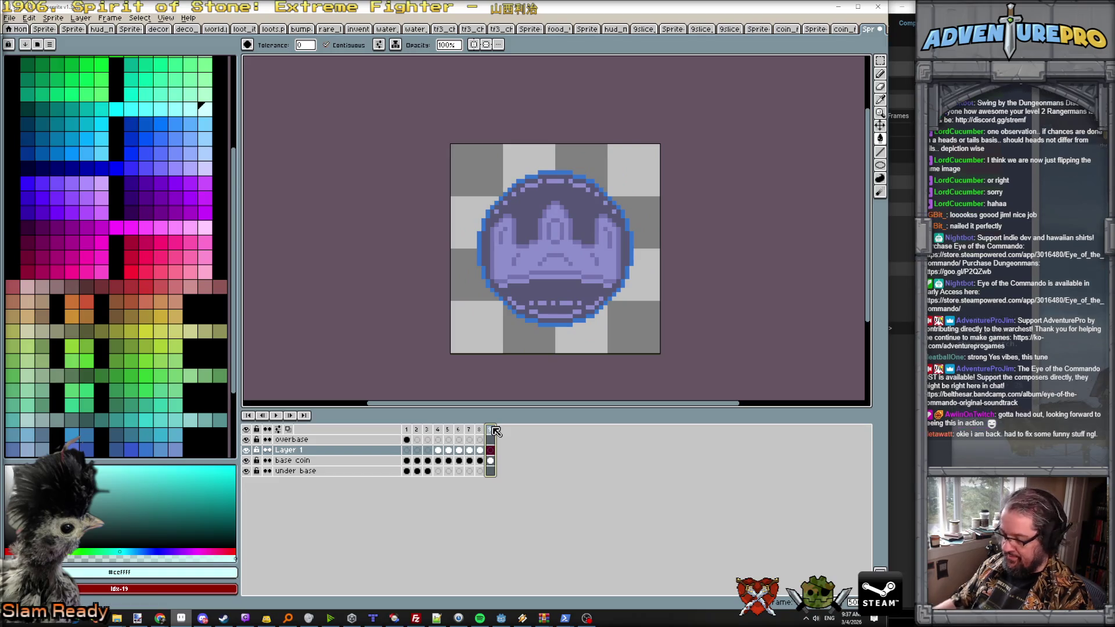
double_click(495, 430)
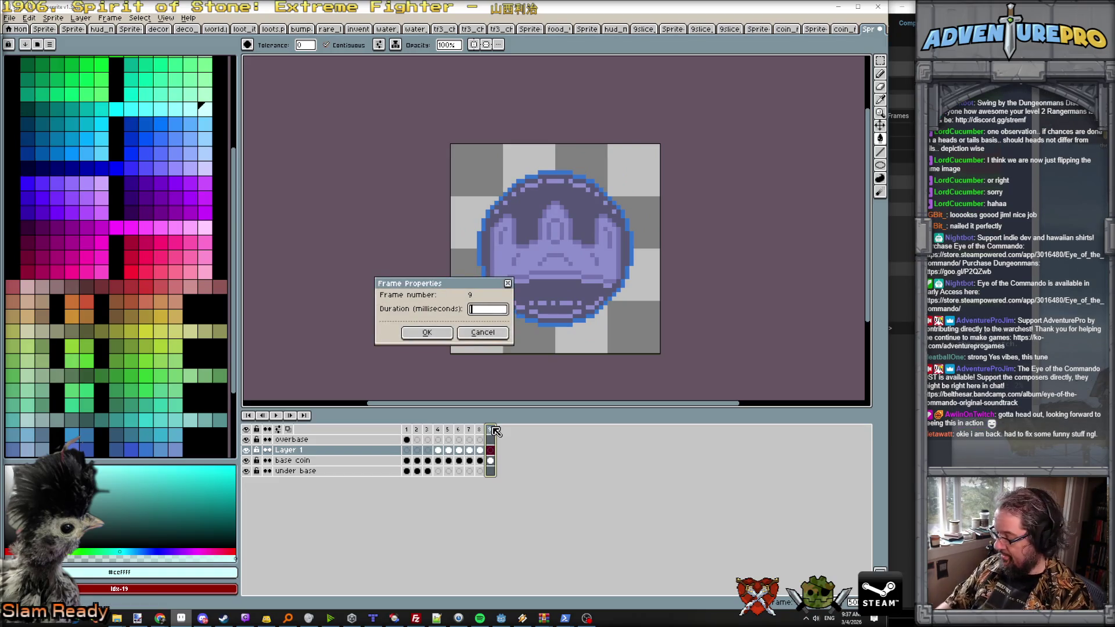
type("1000")
key("Return")
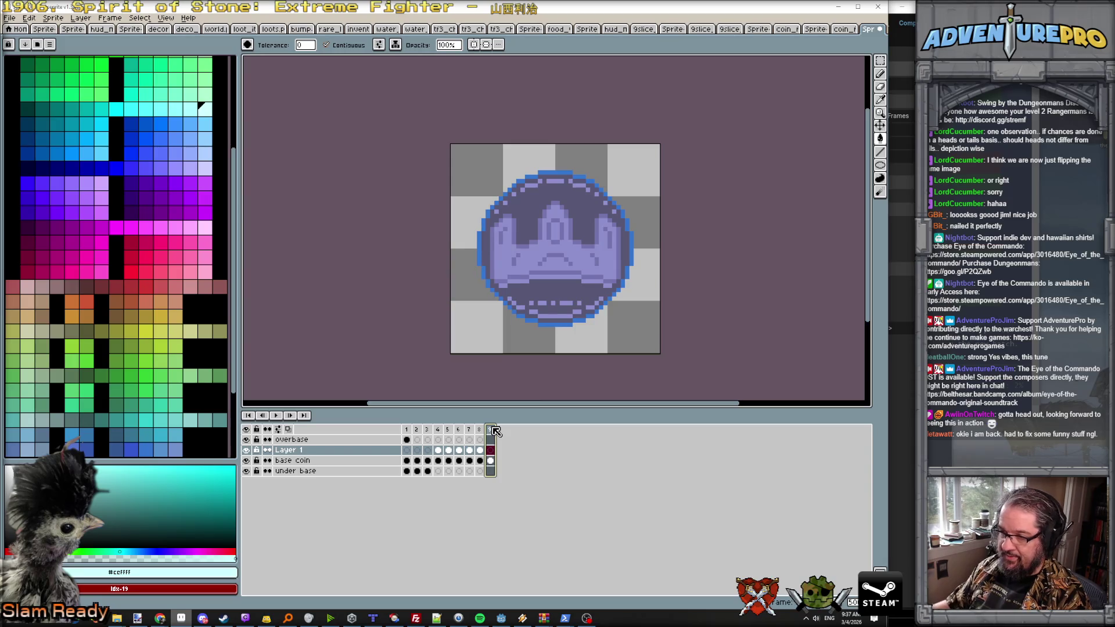
Step: Set a new duration for frames 1–8 in Frame Properties and play the animation from frame 1
left_click_drag(407, 430, 480, 433)
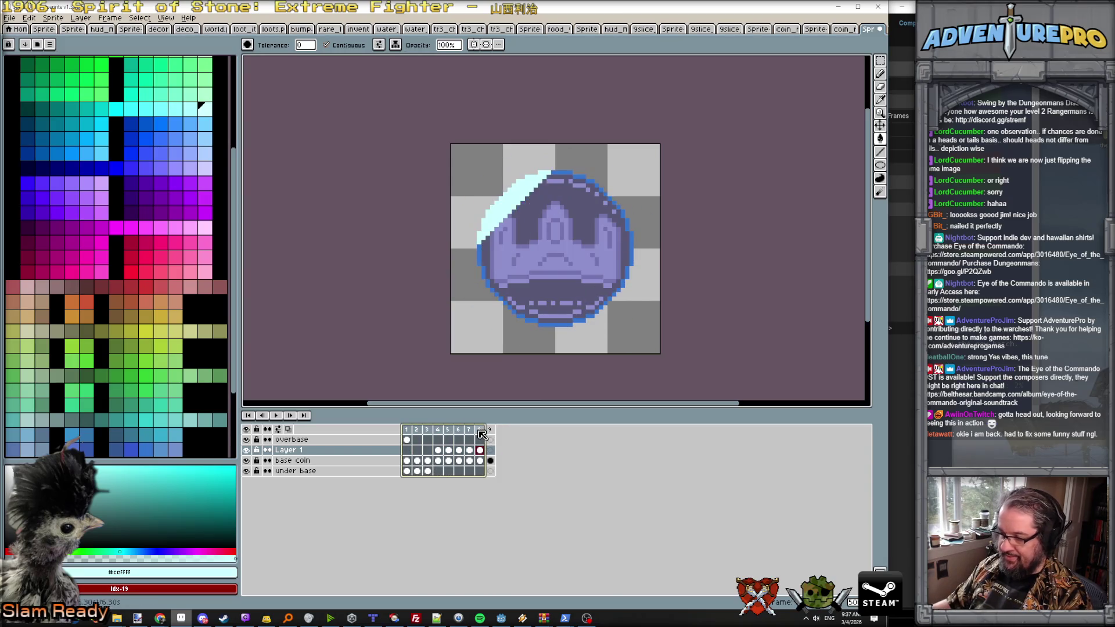
type("p0")
key("Return")
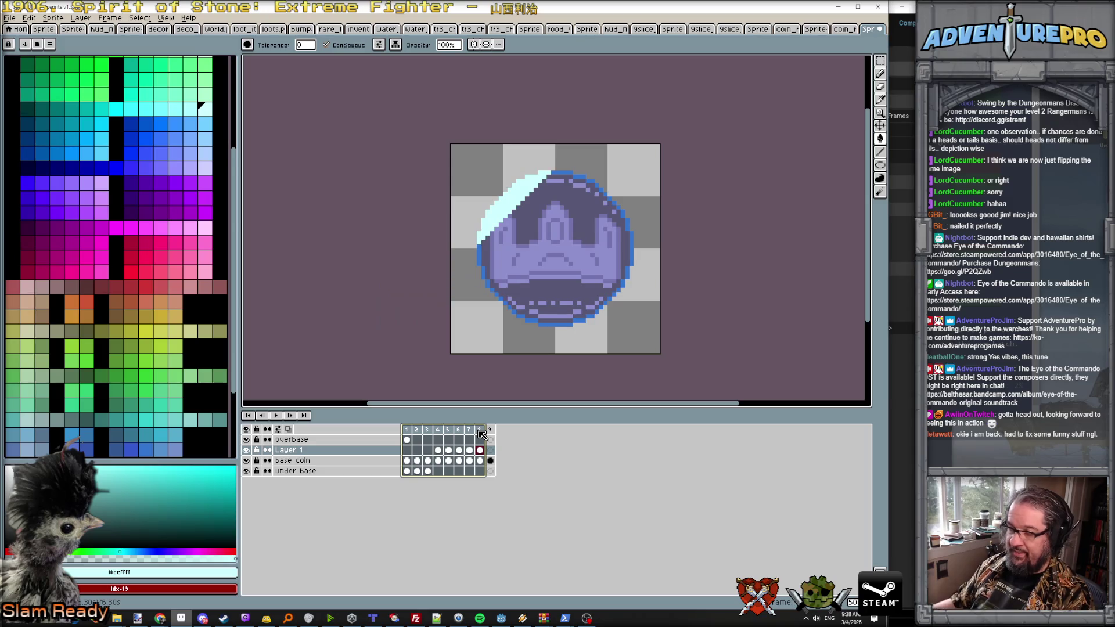
left_click(406, 430)
left_click(279, 416)
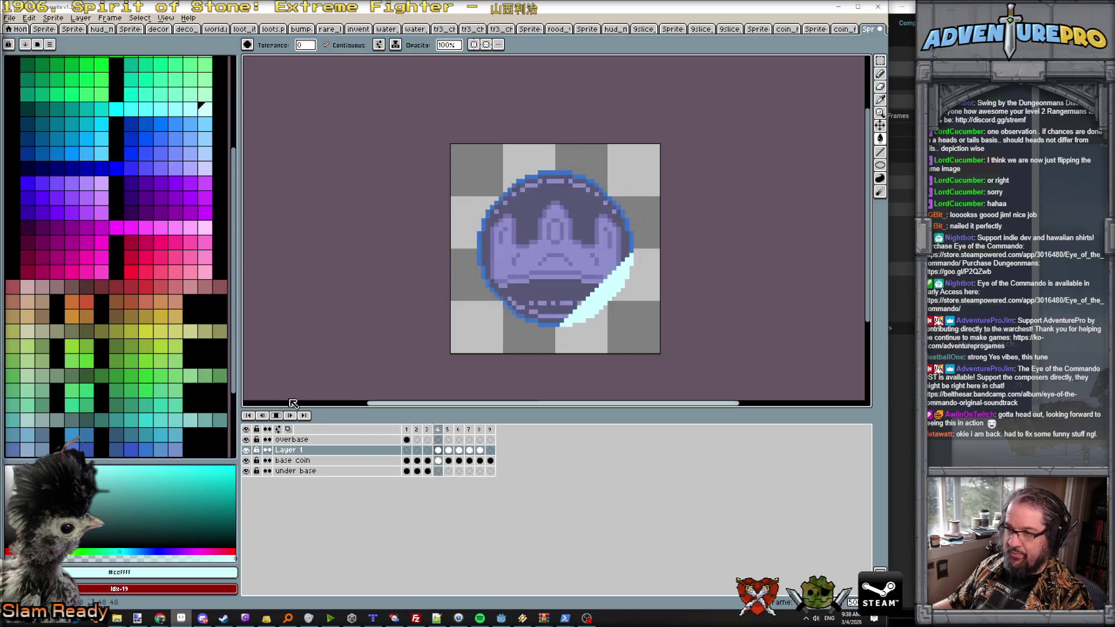
Step: Stop the glint playback, recentre the coin, and select frames 4 through 9
scroll(451, 348, "down", 4)
scroll(492, 325, "up", 2)
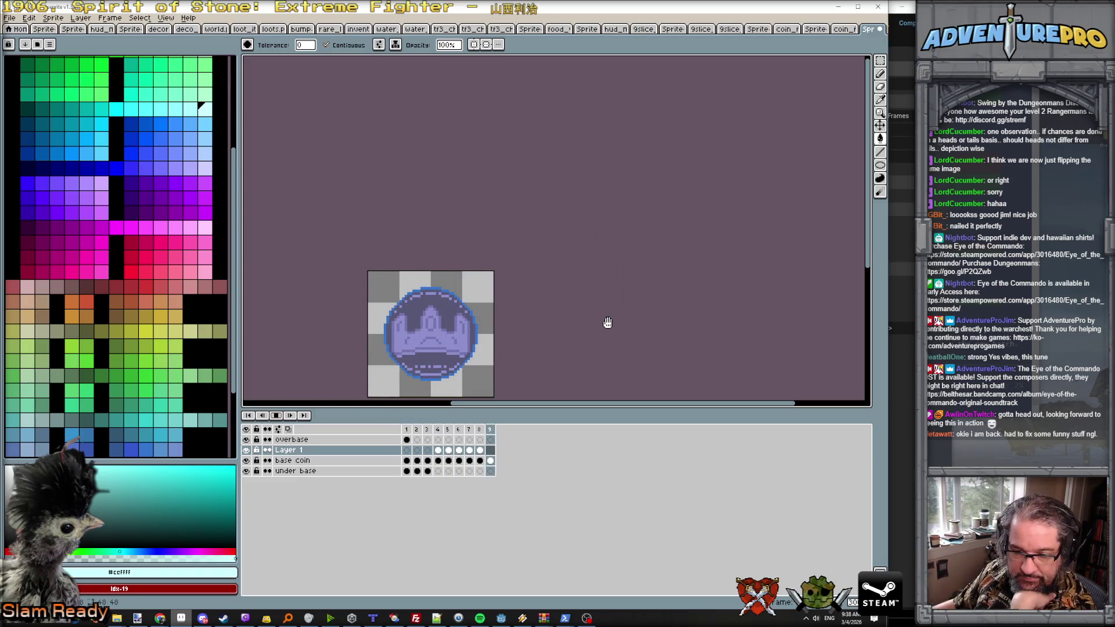
key("Left")
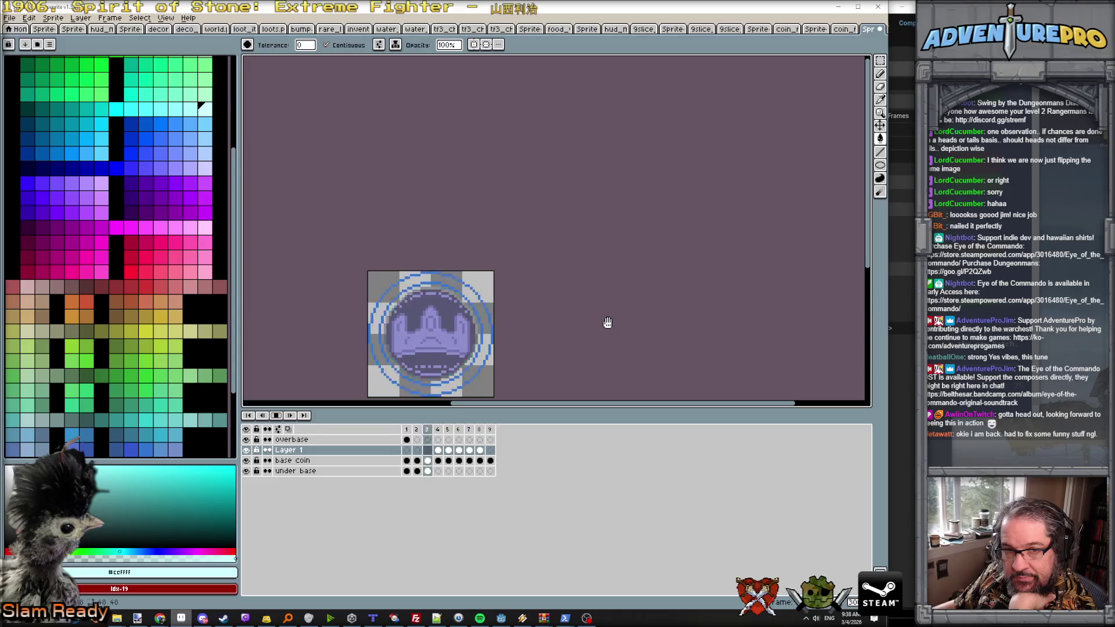
left_click(275, 416)
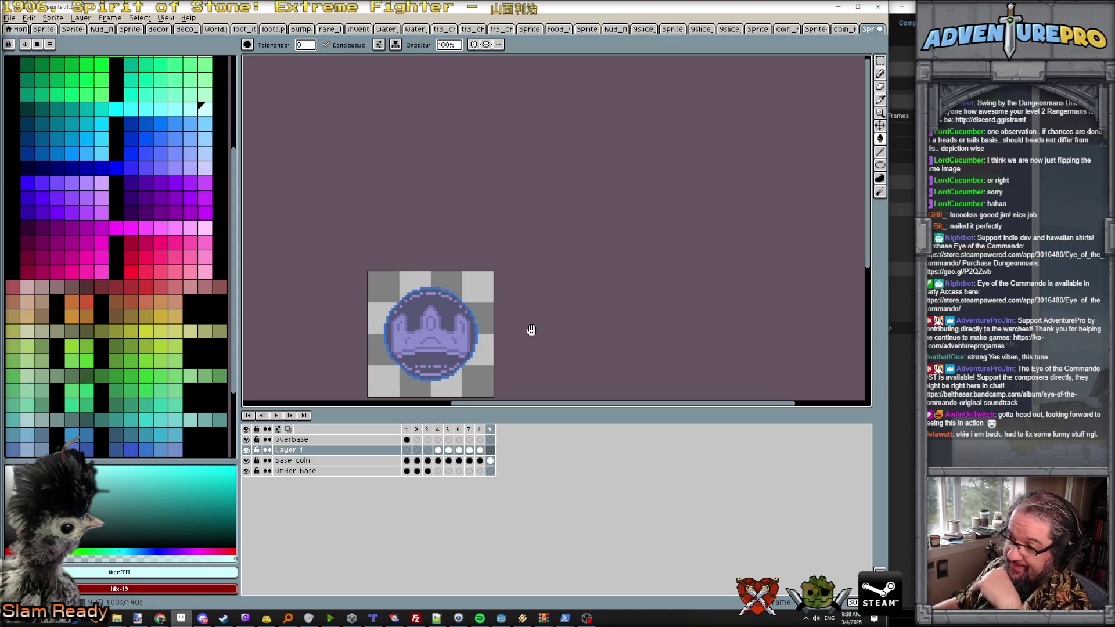
left_click_drag(531, 330, 530, 241)
left_click(406, 430)
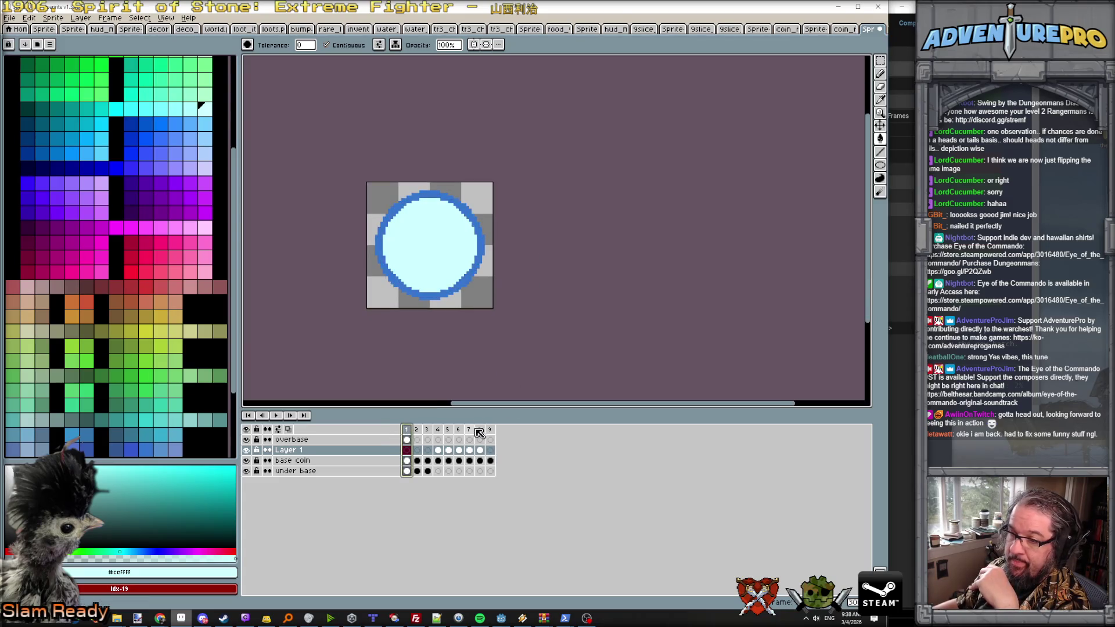
left_click(489, 430)
left_click_drag(438, 430, 491, 433)
left_click(10, 18)
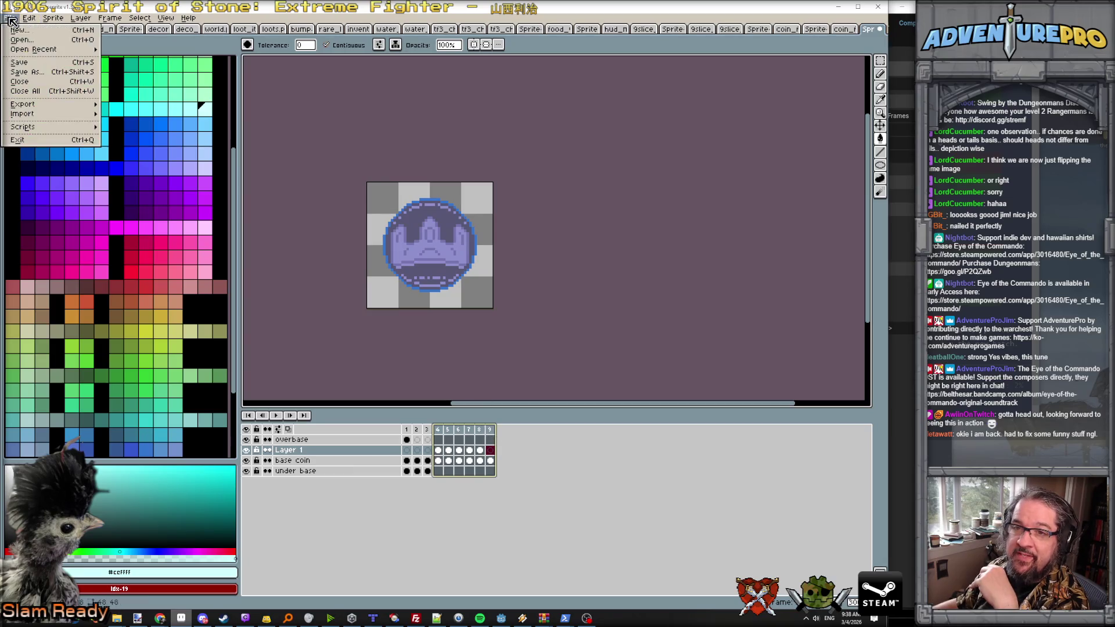
Step: Save the coin sprite as coin_lands.ase in the art scratch folder
left_click(40, 72)
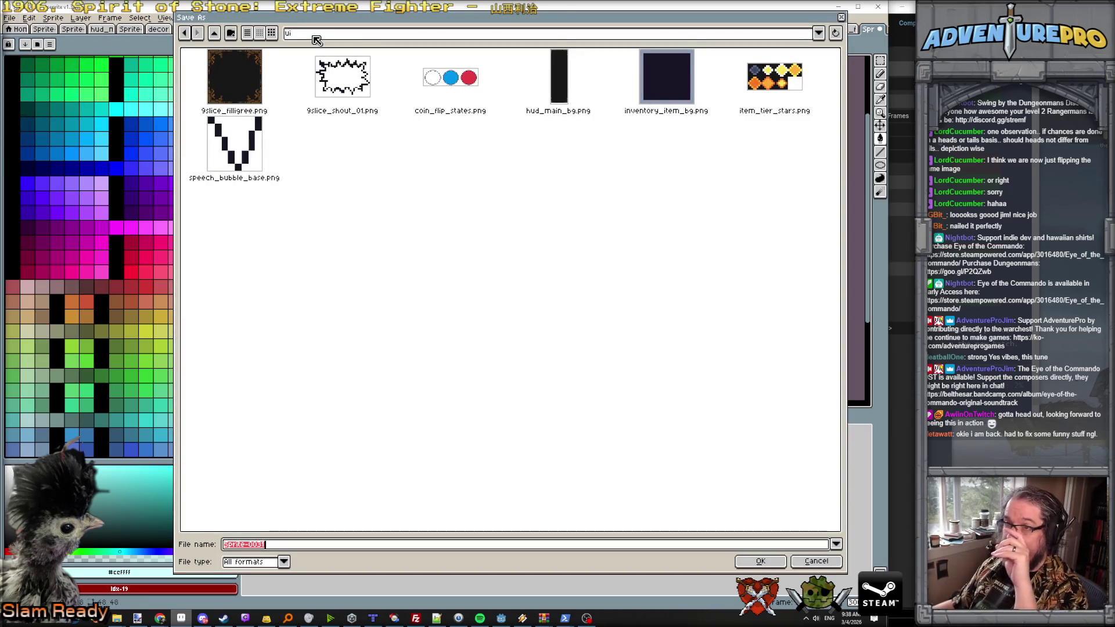
left_click(317, 35)
left_click(402, 133)
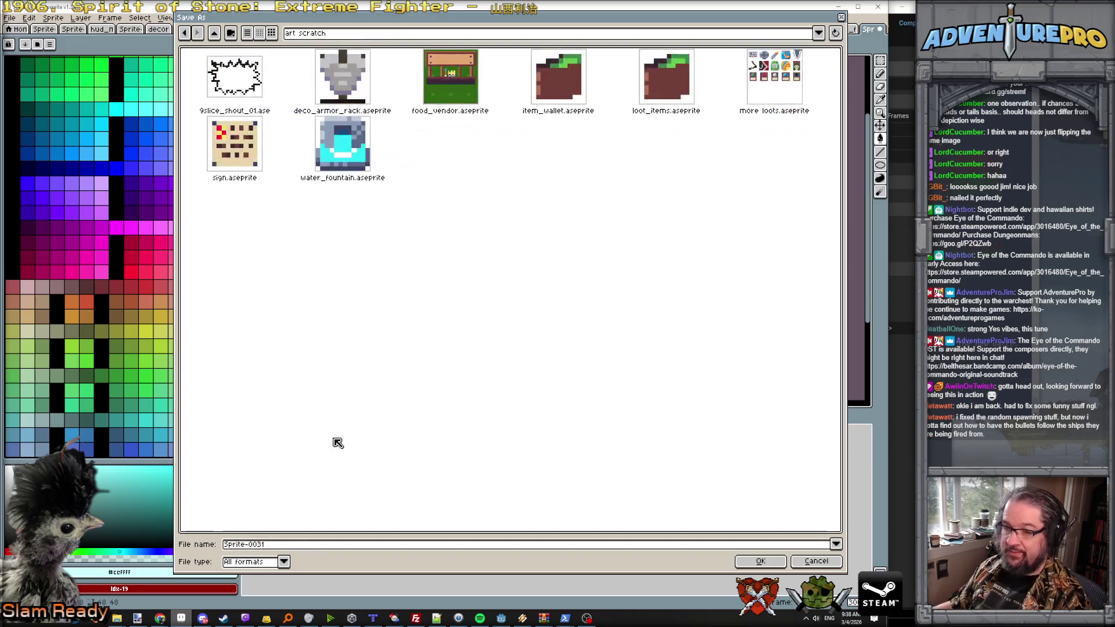
left_click(225, 544)
type("coin_land_heads.ase")
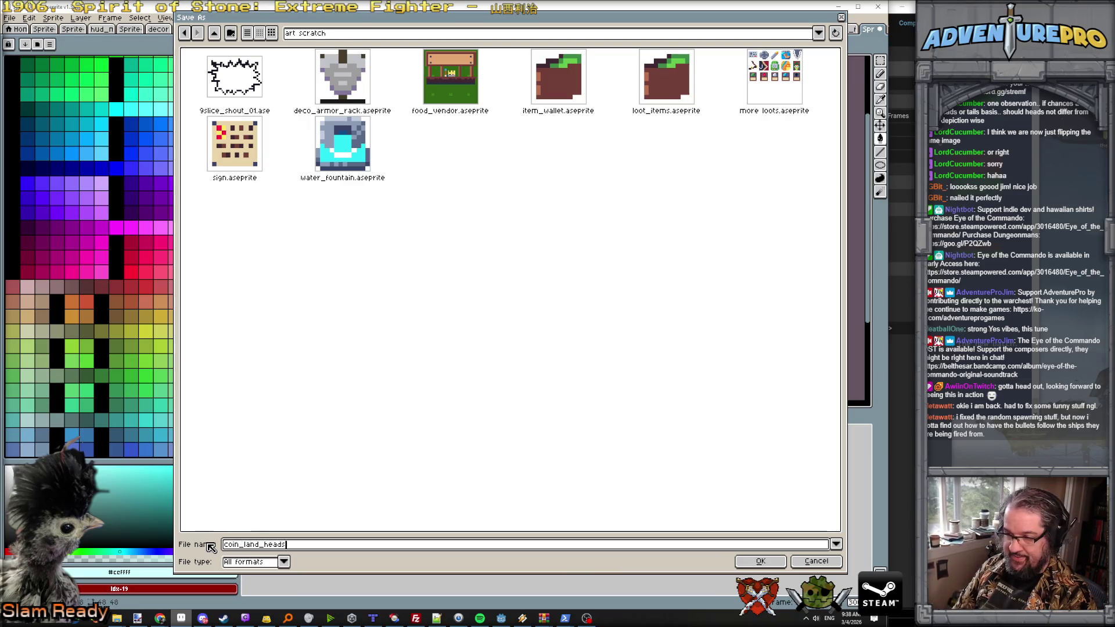
key("Return")
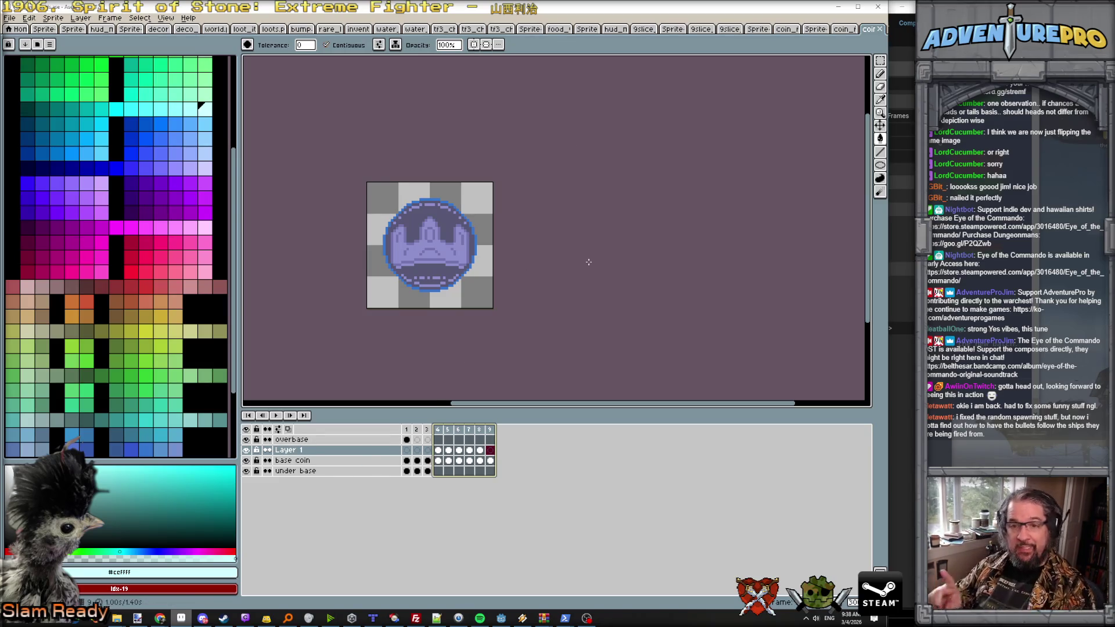
Step: Undo the accidental fill of Layer 1 and return to the coin sprite sheet
left_click(598, 289)
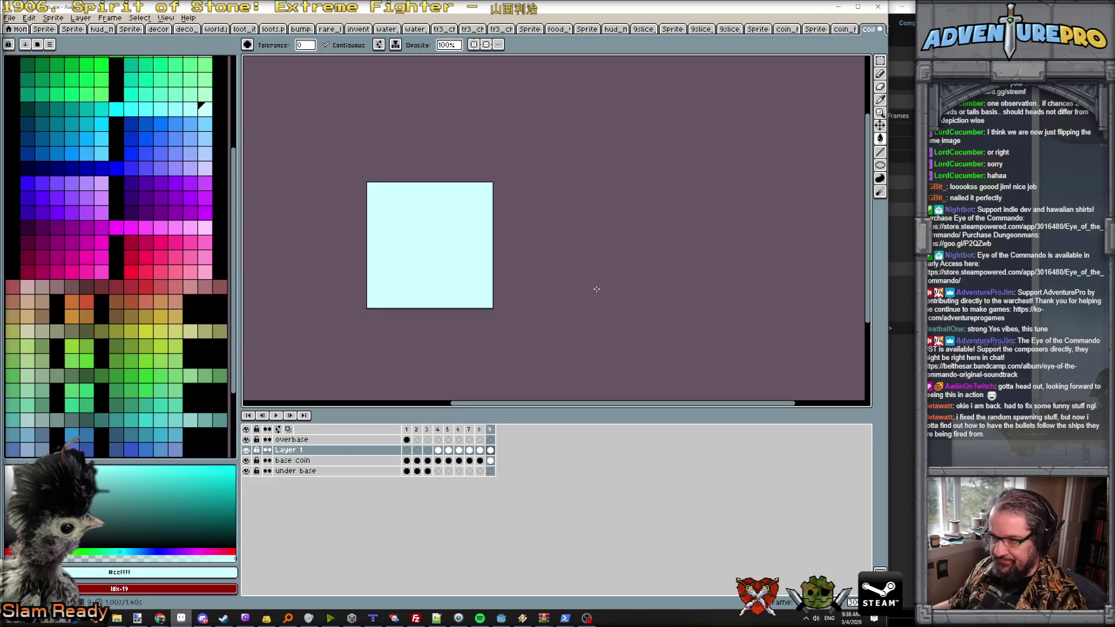
key("ctrl+z")
scroll(581, 249, "down", 2)
scroll(523, 345, "up", 2)
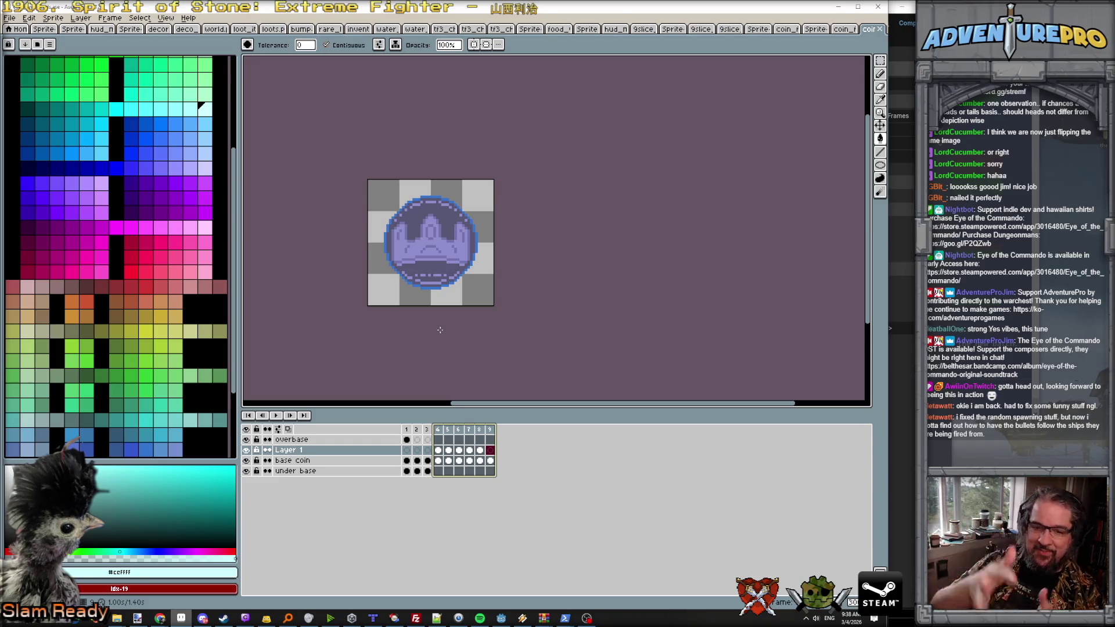
key("ctrl+Tab")
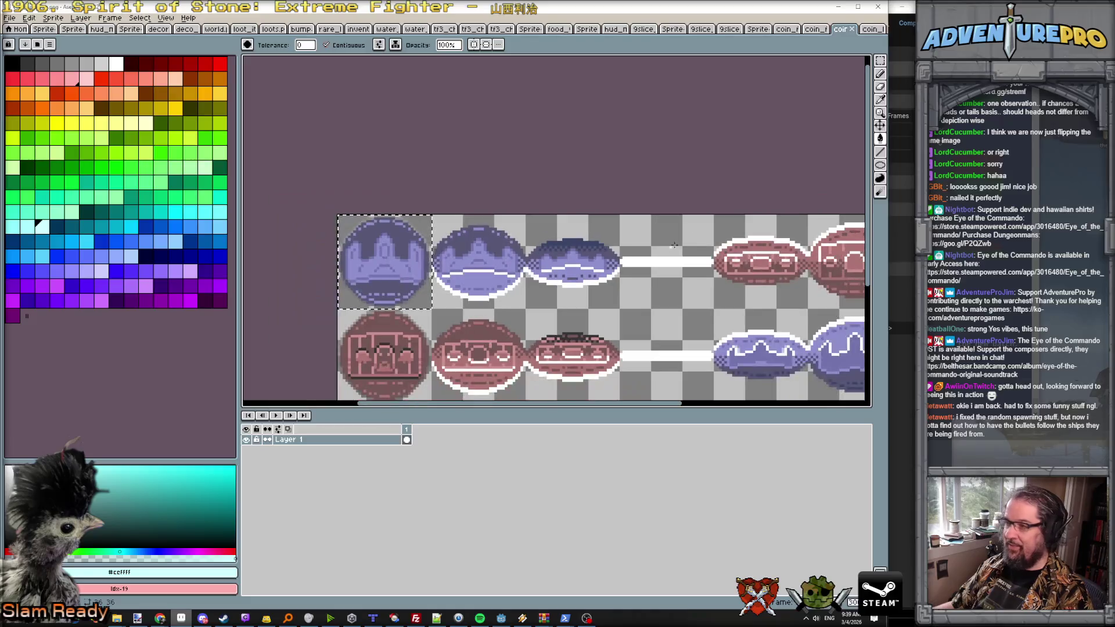
Step: Select the red tails coin in the lower-left cell of the sprite sheet
left_click(881, 63)
scroll(447, 323, "up", 2)
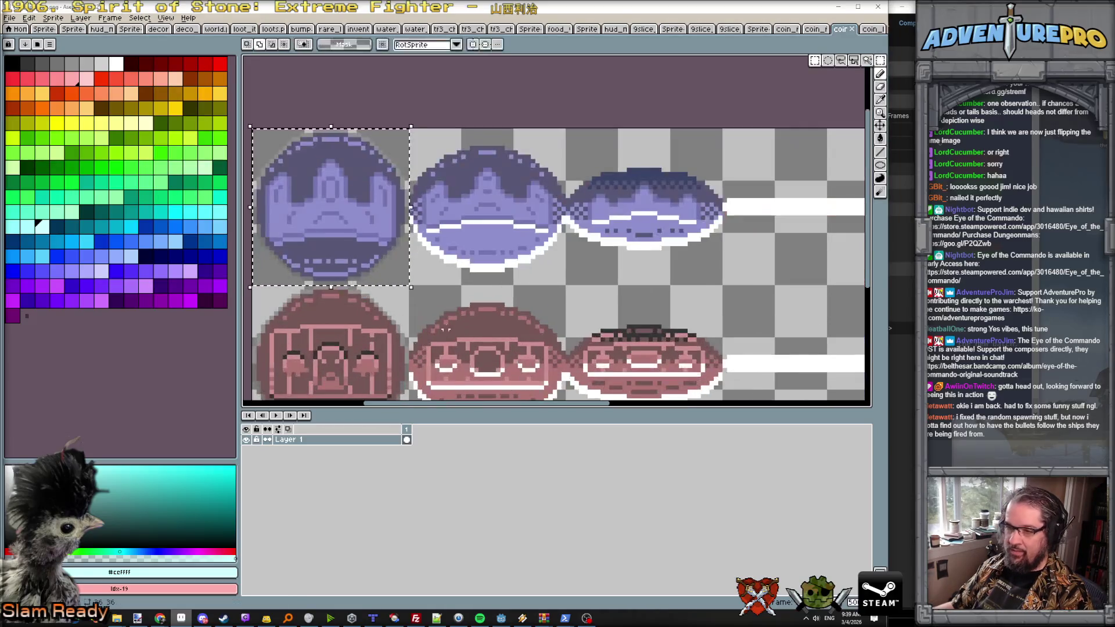
left_click_drag(348, 296, 421, 150)
left_click_drag(338, 137, 491, 302)
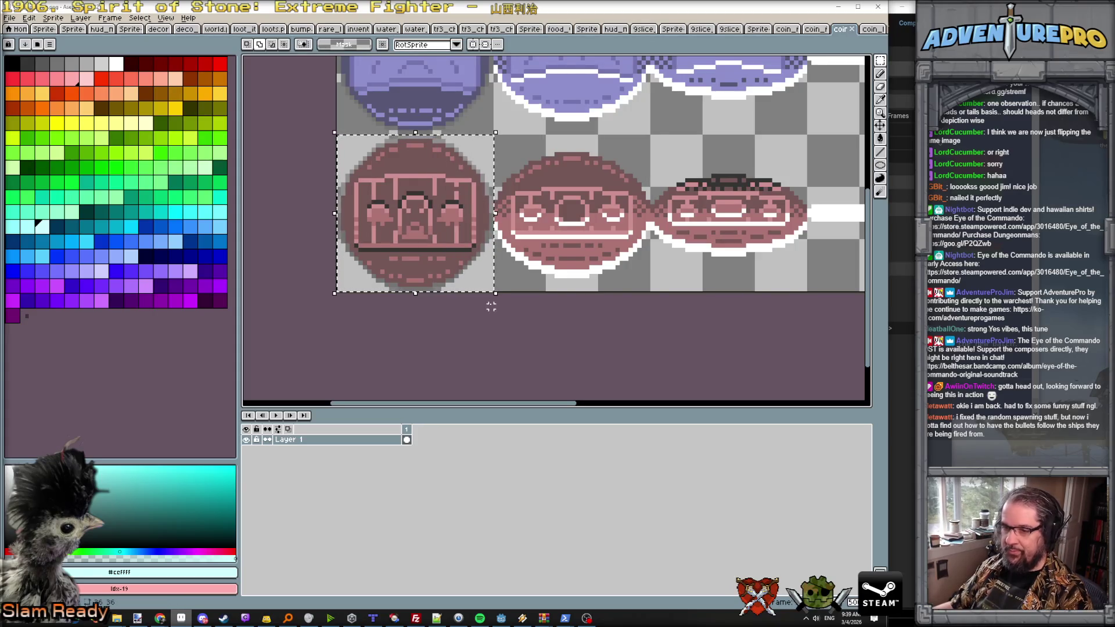
Step: Create a new 36x36 sprite and paste the red coin centred on its canvas
left_click(9, 17)
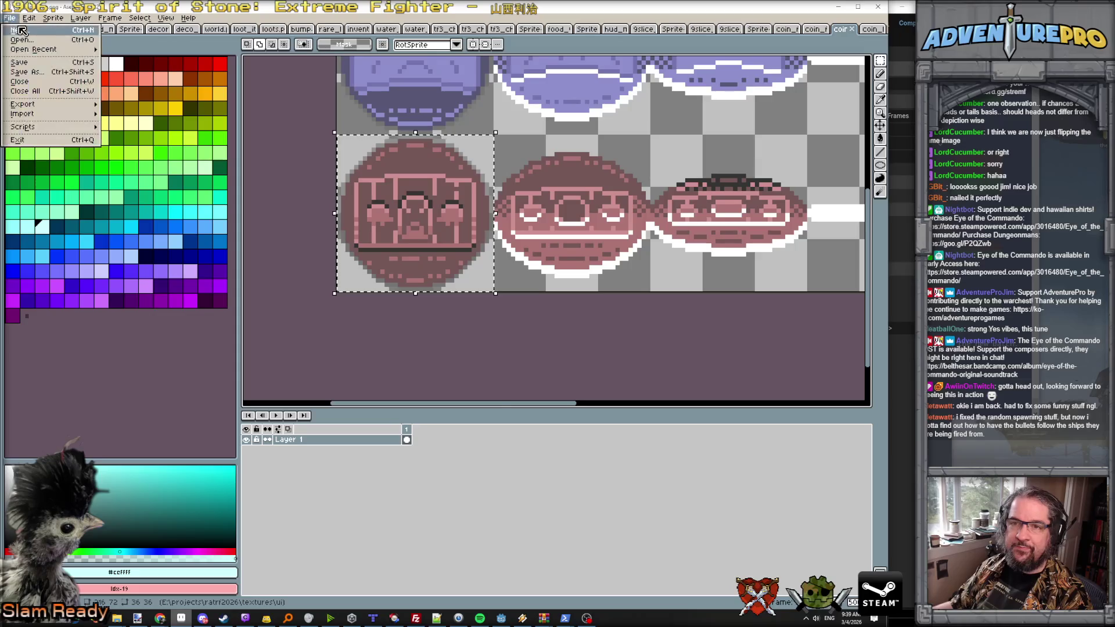
left_click(18, 26)
key("Tab")
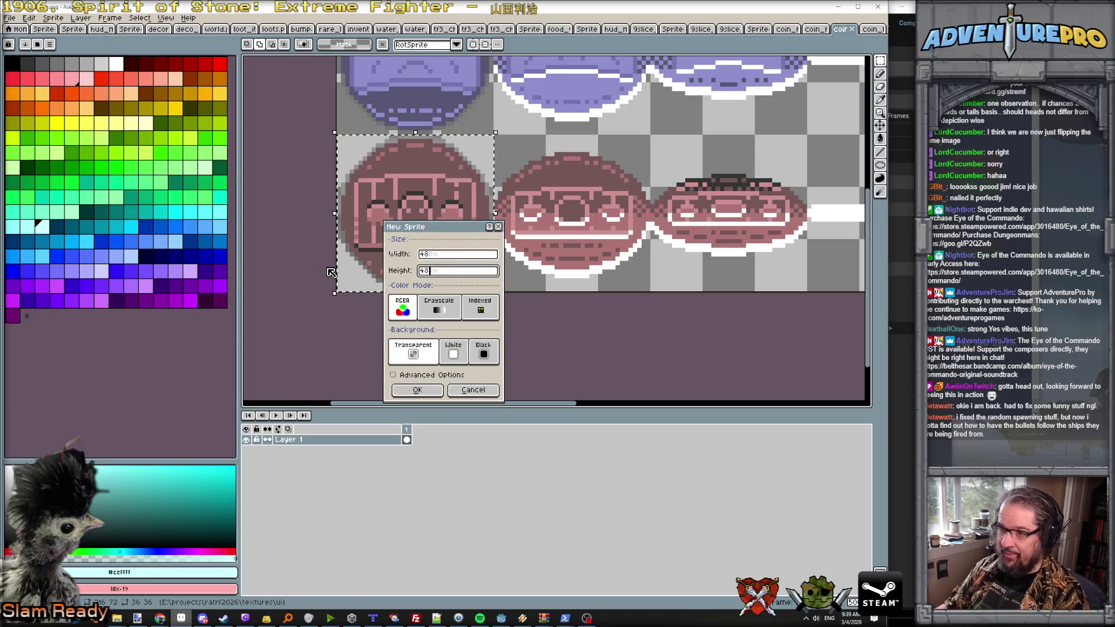
key("Return")
key("ctrl+v")
scroll(574, 220, "up", 5)
left_click_drag(481, 306, 503, 204)
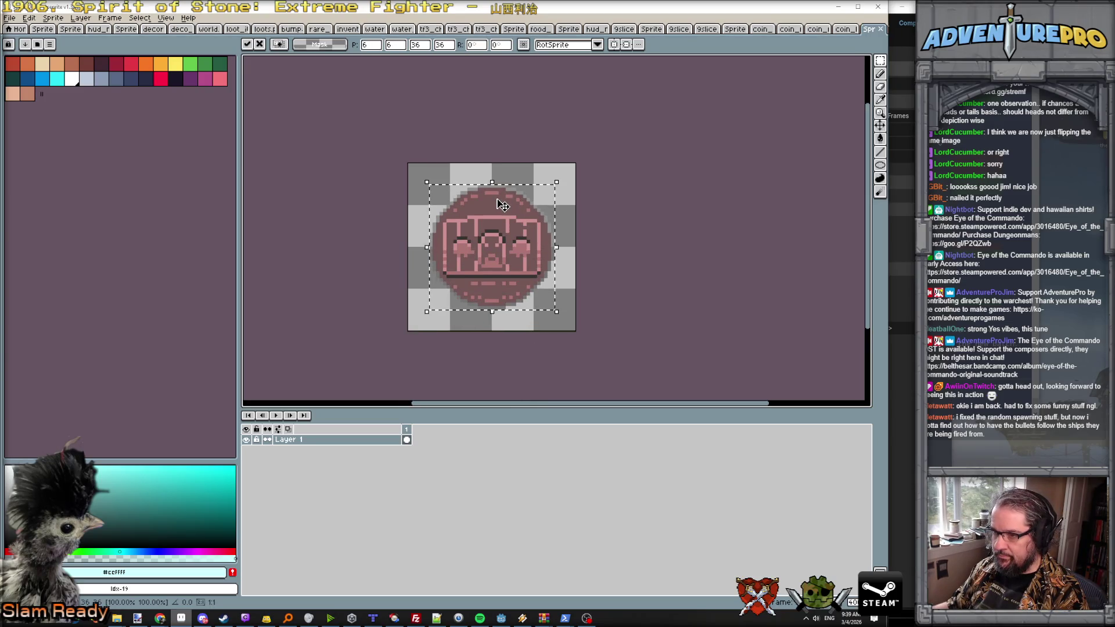
key("ctrl+d")
scroll(503, 296, "up", 1)
scroll(504, 296, "down", 1)
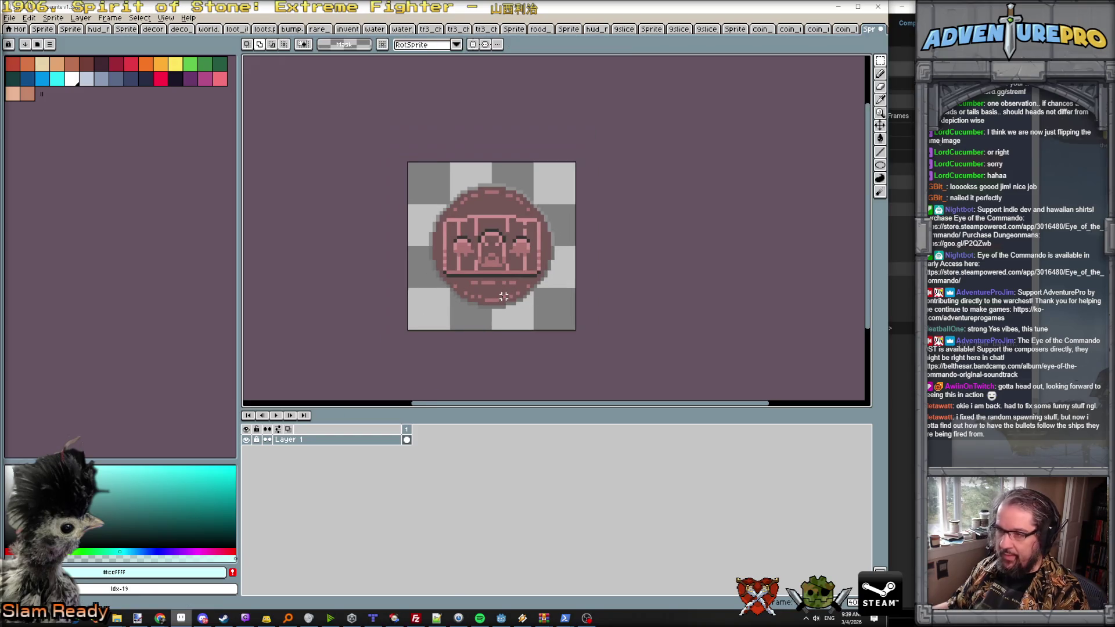
left_click(81, 18)
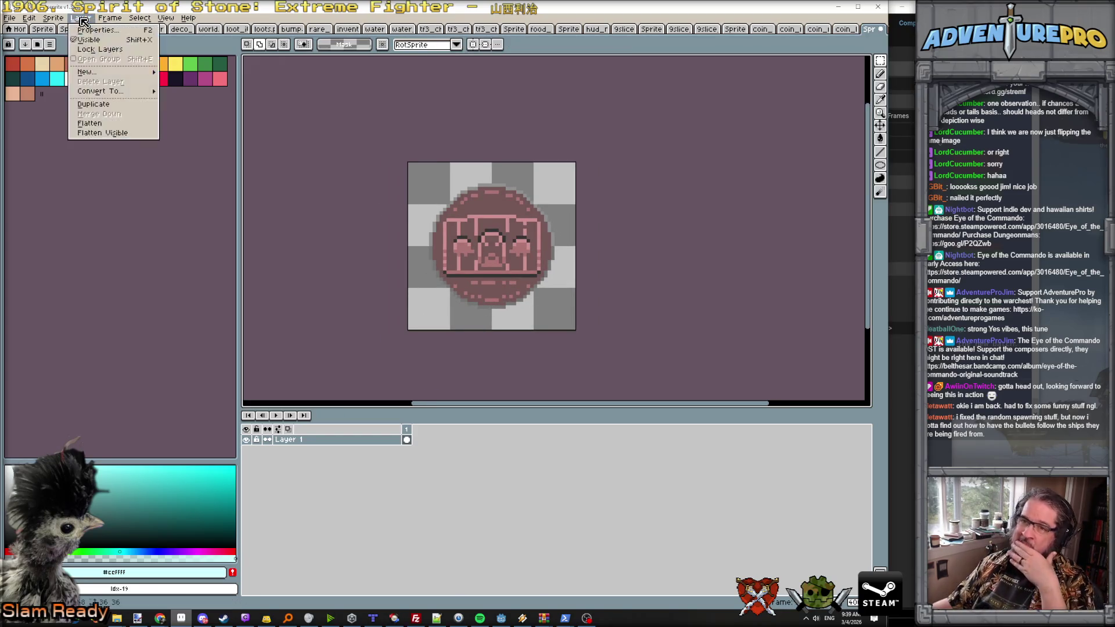
Step: Add a new layer below Layer 1 and name it underlayer
mouse_move(108, 74)
left_click(188, 71)
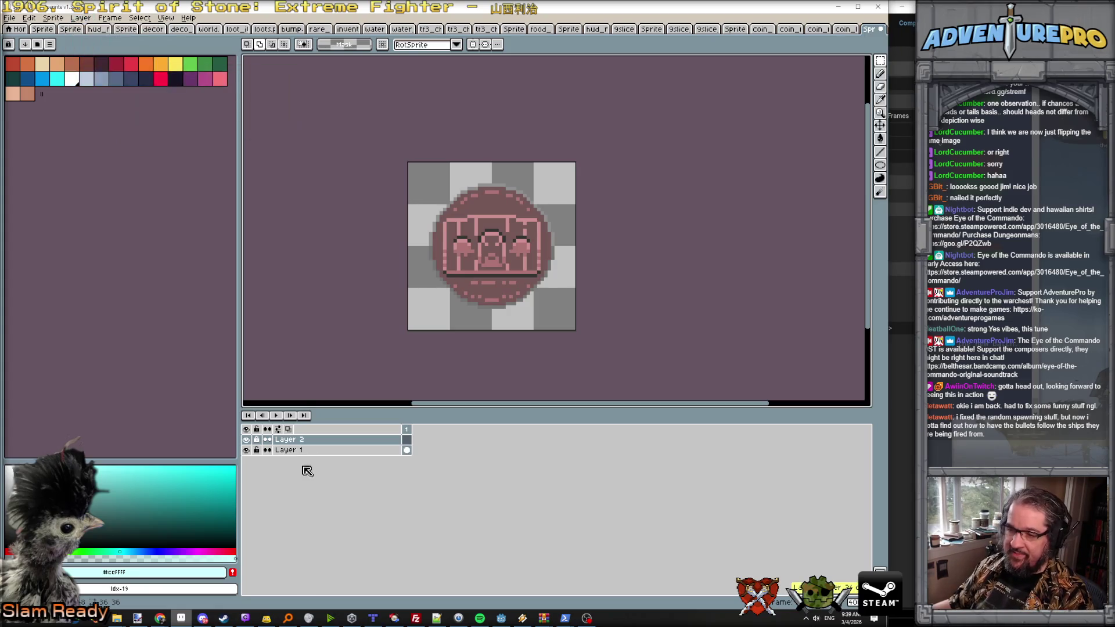
left_click_drag(318, 455, 316, 456)
double_click(316, 457)
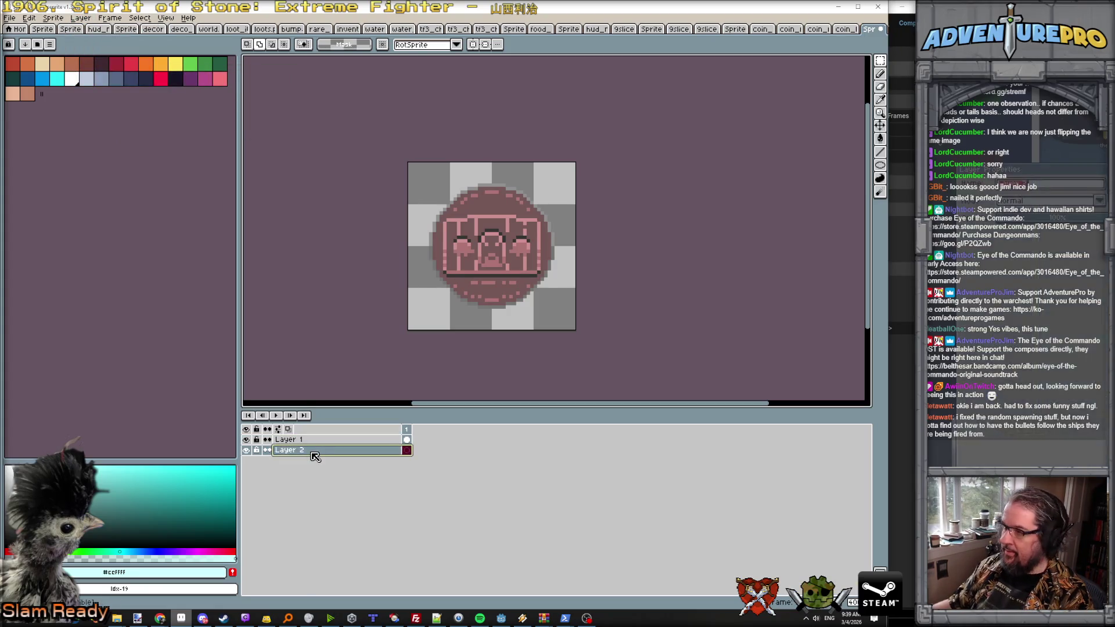
type("underlayer")
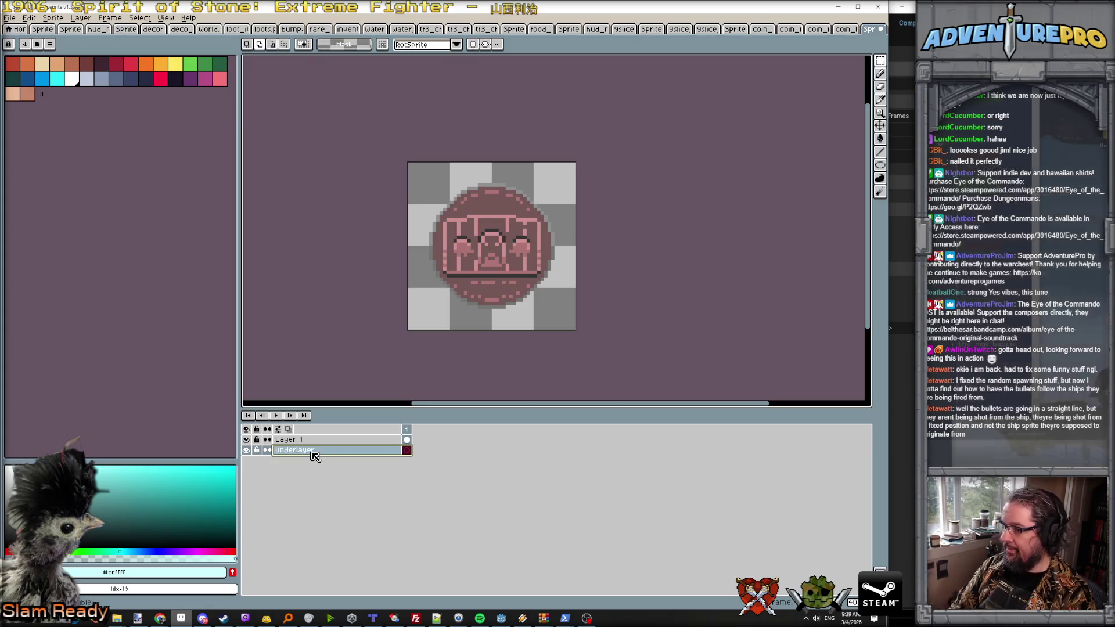
key("Return")
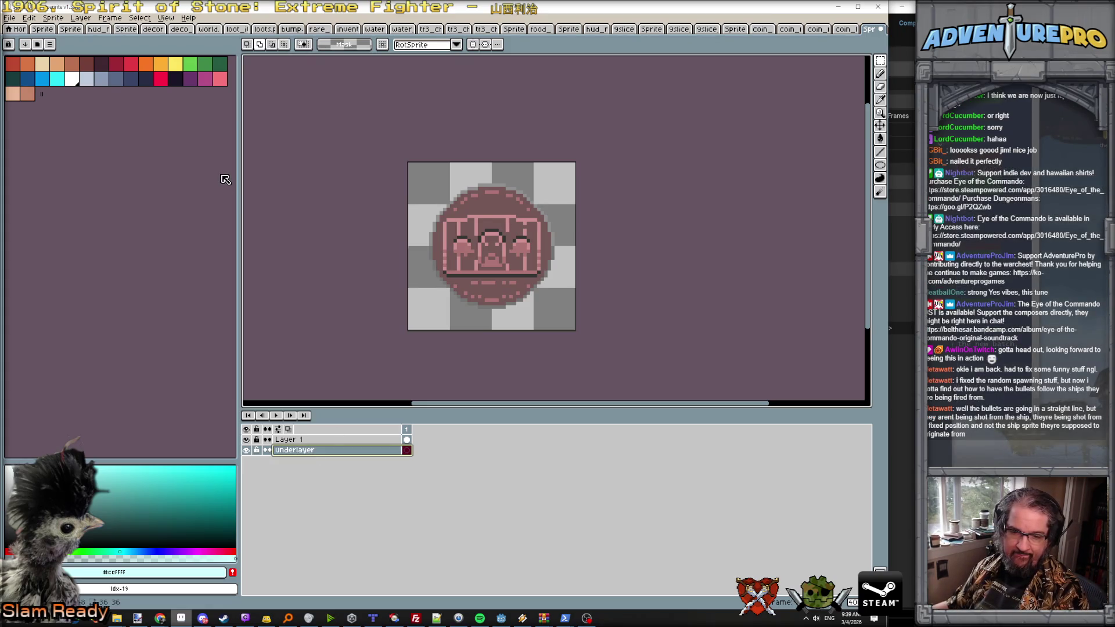
Step: Draw a red ellipse on the underlayer, undo it, and enable horizontal and vertical symmetry
left_click(160, 78)
mouse_move(880, 61)
left_click(828, 62)
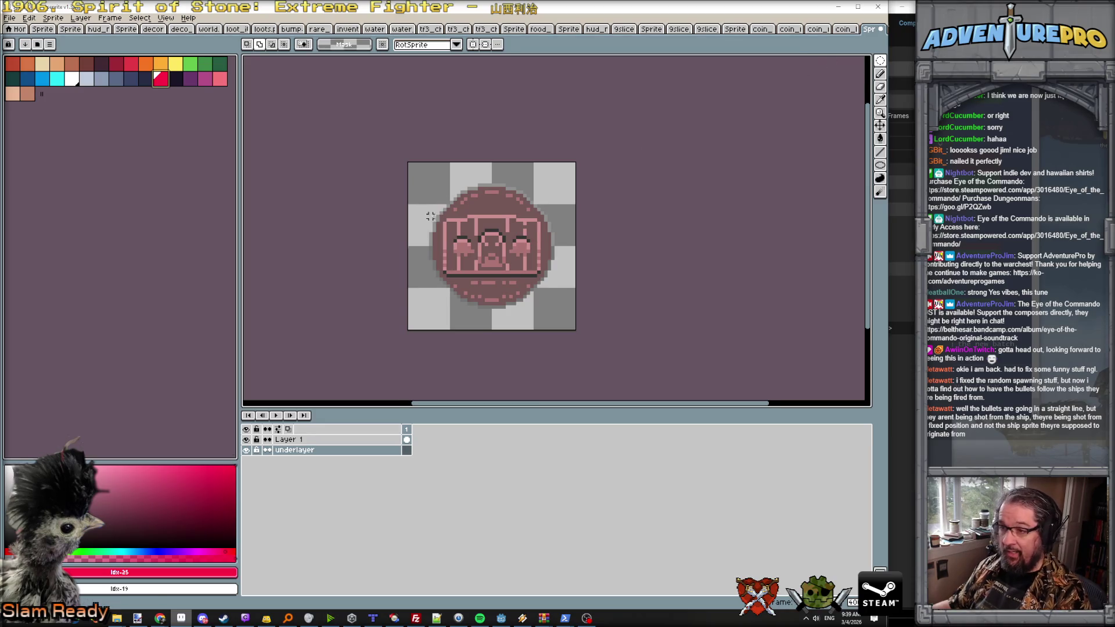
scroll(437, 182, "up", 2)
left_click(880, 165)
left_click(858, 167)
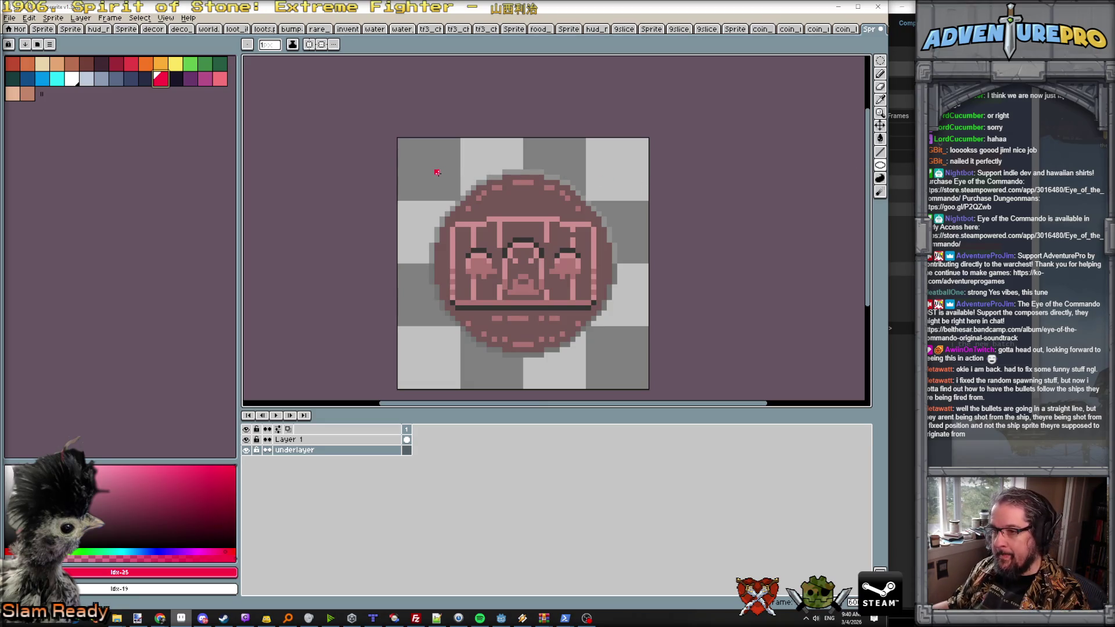
left_click_drag(432, 176, 604, 344)
key("ctrl+z")
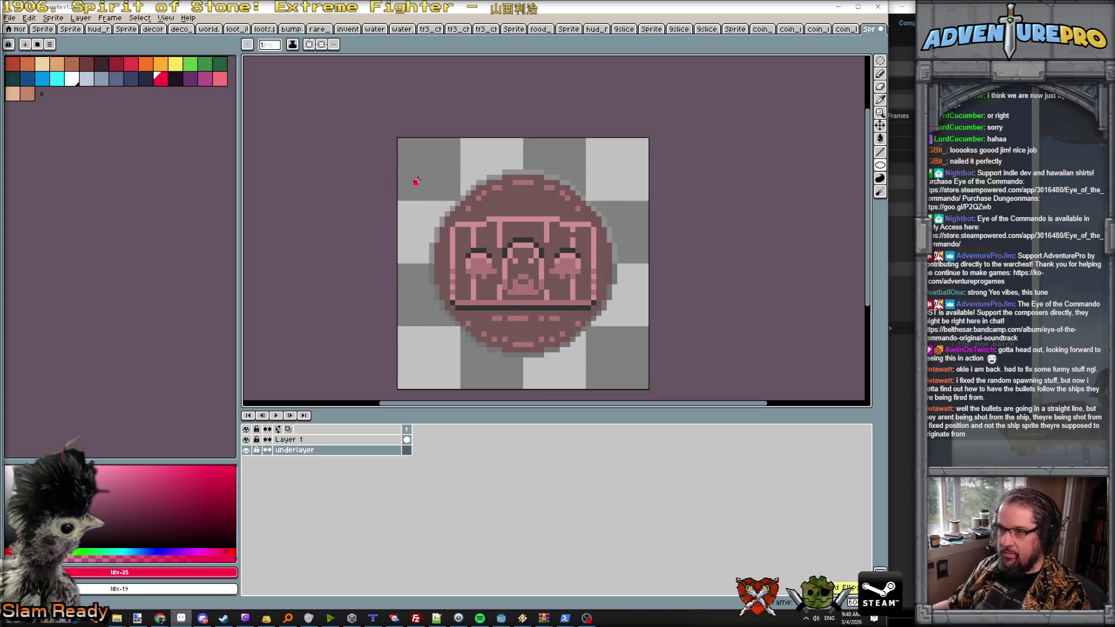
left_click(309, 45)
left_click(321, 44)
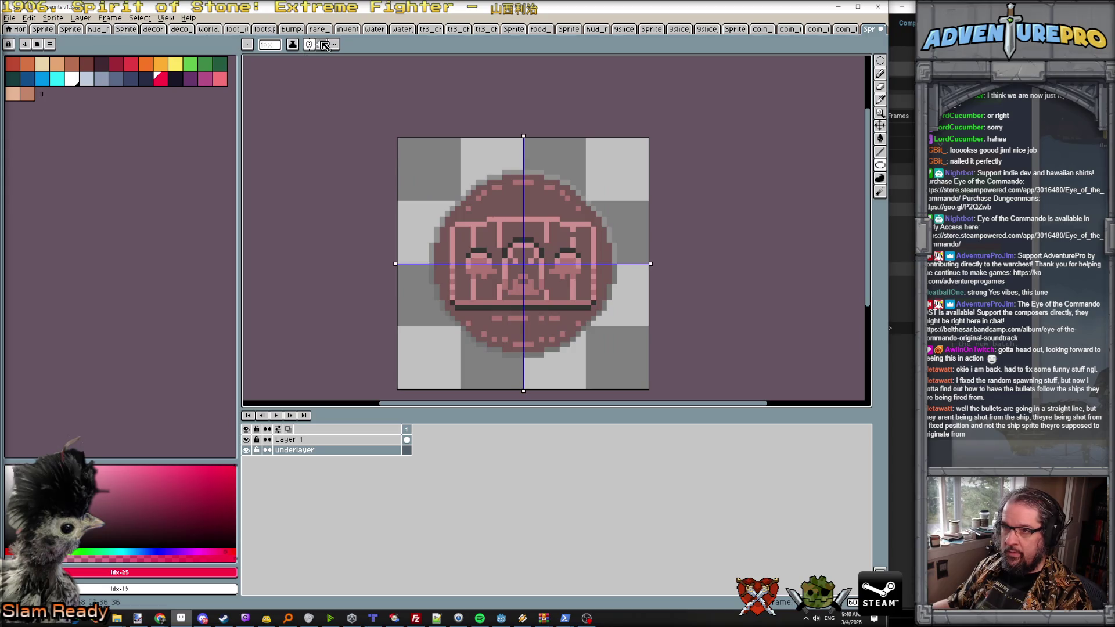
Step: Pencil a mirrored red circle around the coin, bucket-fill to thicken it, then pick #343434
left_click(421, 161)
left_click_drag(421, 161, 624, 375)
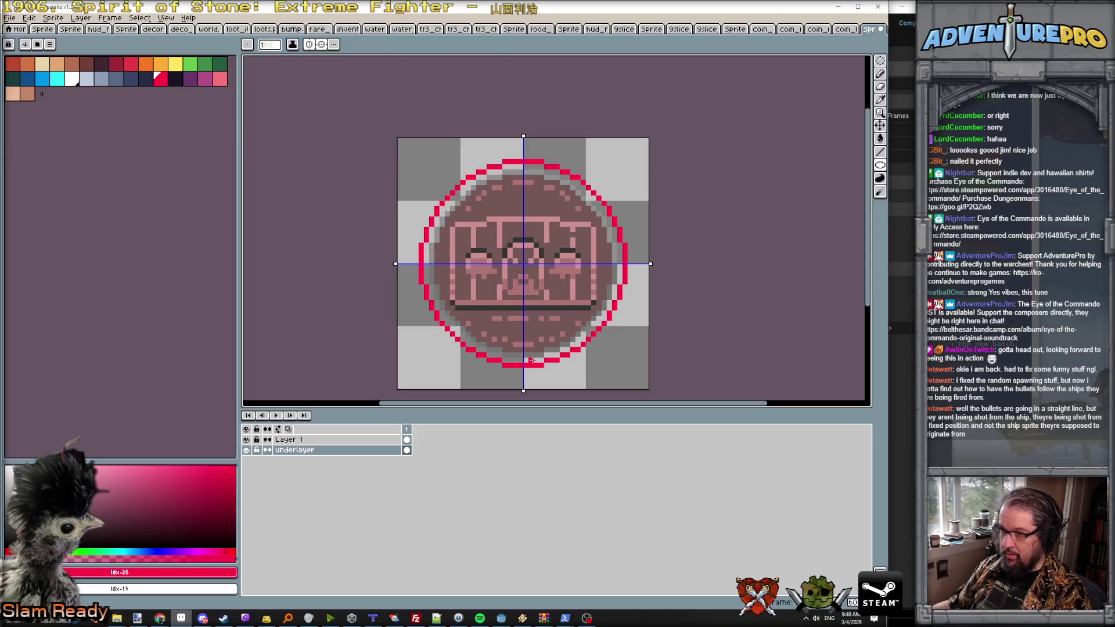
key("g")
left_click(532, 361)
left_click(509, 308, "alt")
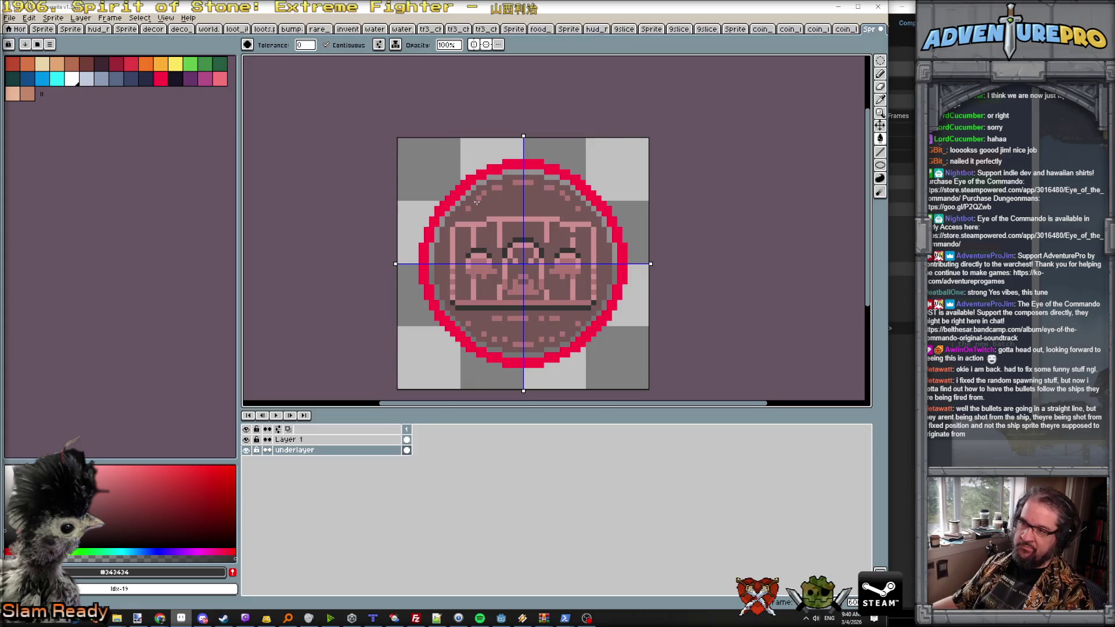
scroll(475, 204, "up", 1)
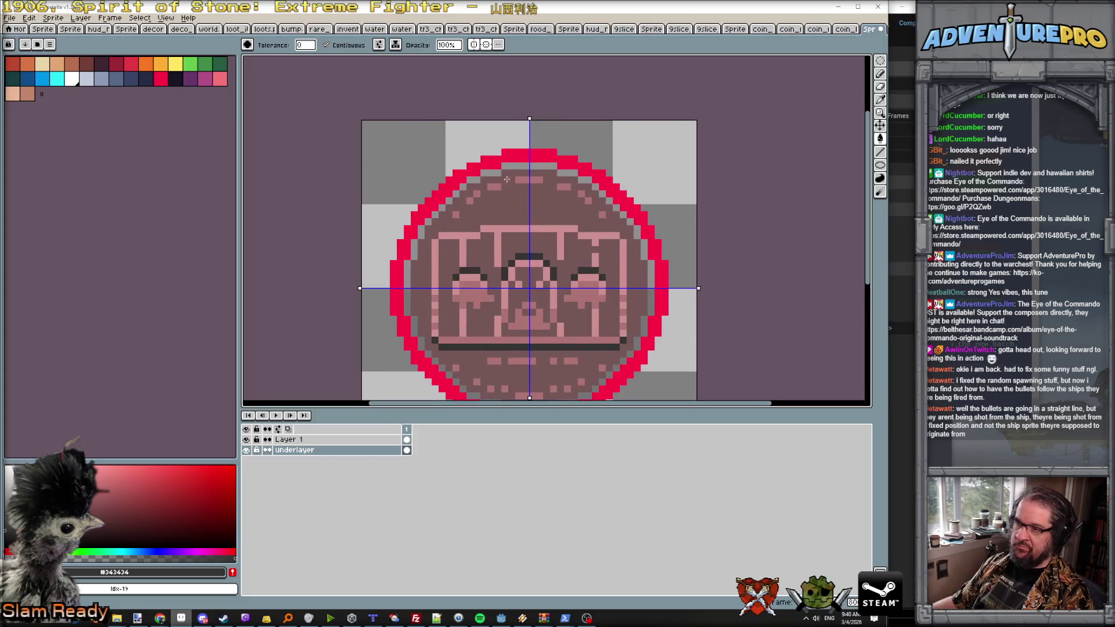
Step: Add a new top layer and fill the ring's interior with dark grey
left_click(81, 18)
mouse_move(122, 74)
left_click(180, 72)
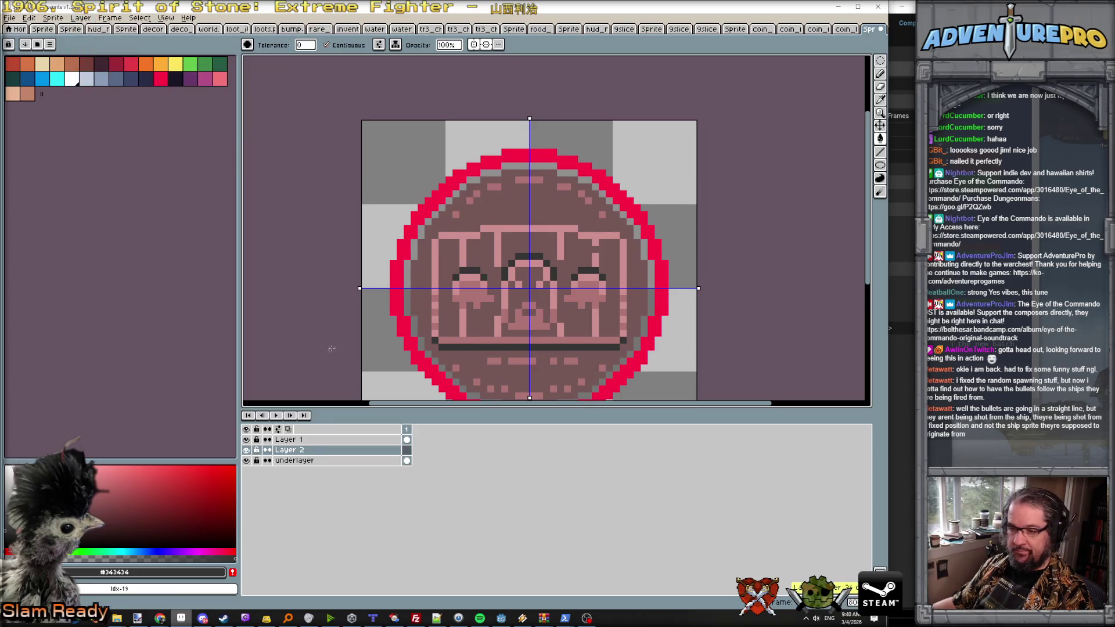
left_click_drag(314, 449, 312, 436)
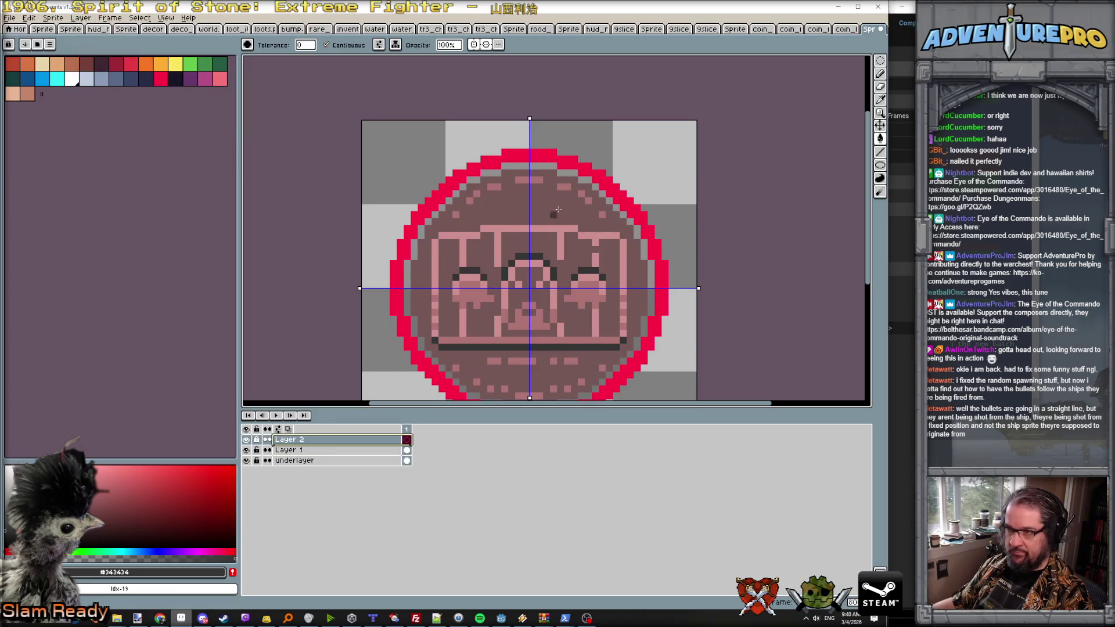
key("b")
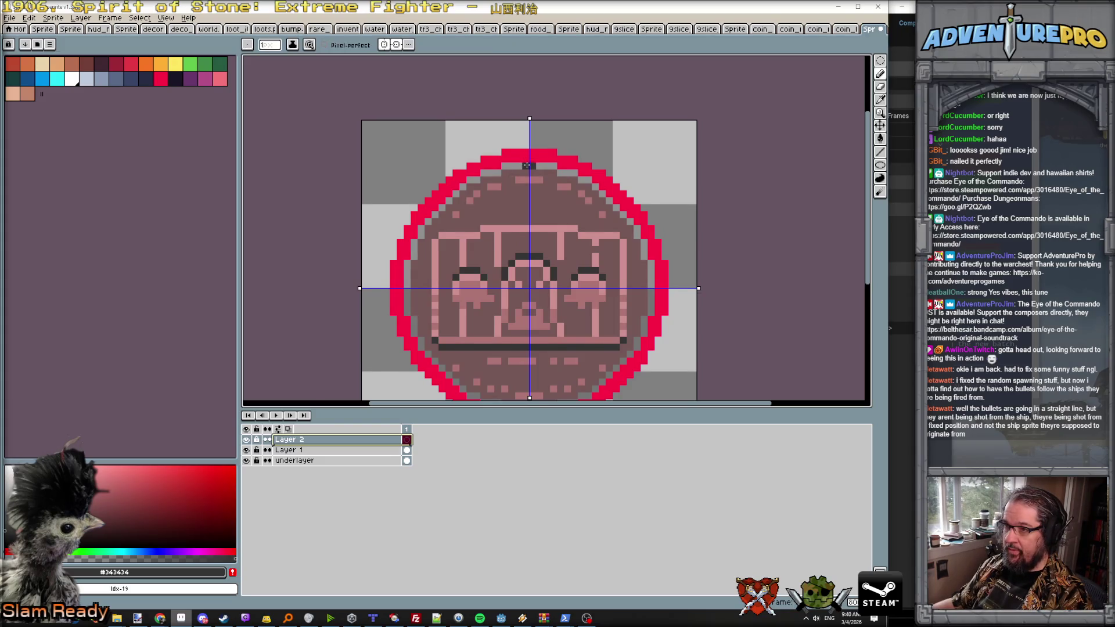
mouse_move(526, 165)
left_mouse_down()
mouse_move(526, 284)
mouse_move(417, 279)
mouse_move(406, 296)
mouse_move(418, 287)
mouse_move(406, 284)
mouse_move(408, 264)
mouse_move(427, 221)
mouse_move(495, 173)
left_mouse_up()
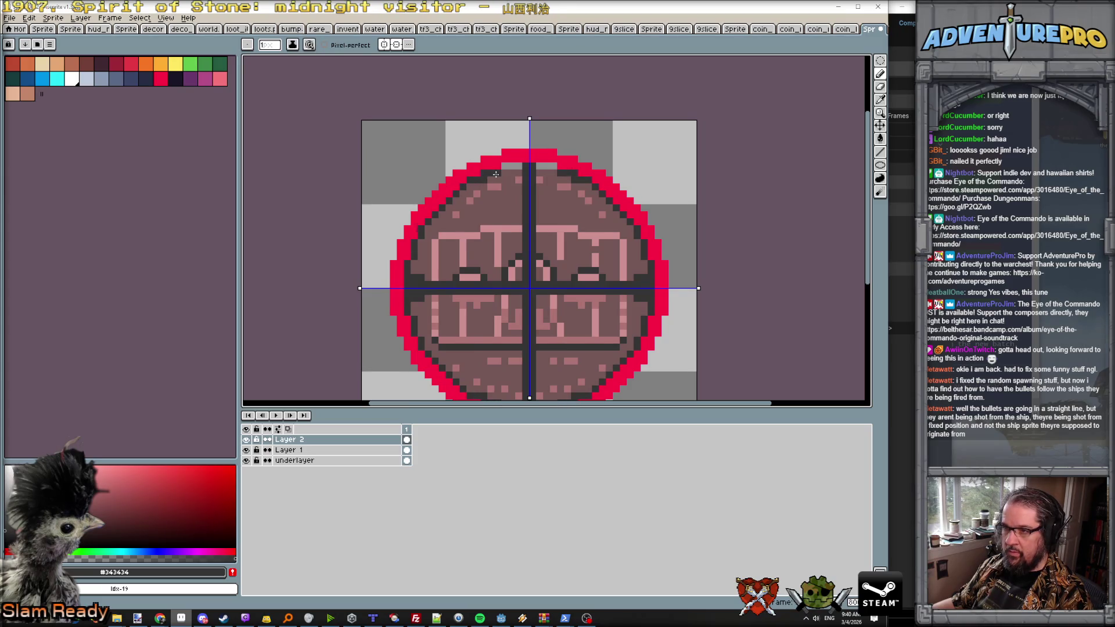
key("g")
left_click(488, 234)
scroll(487, 234, "down", 3)
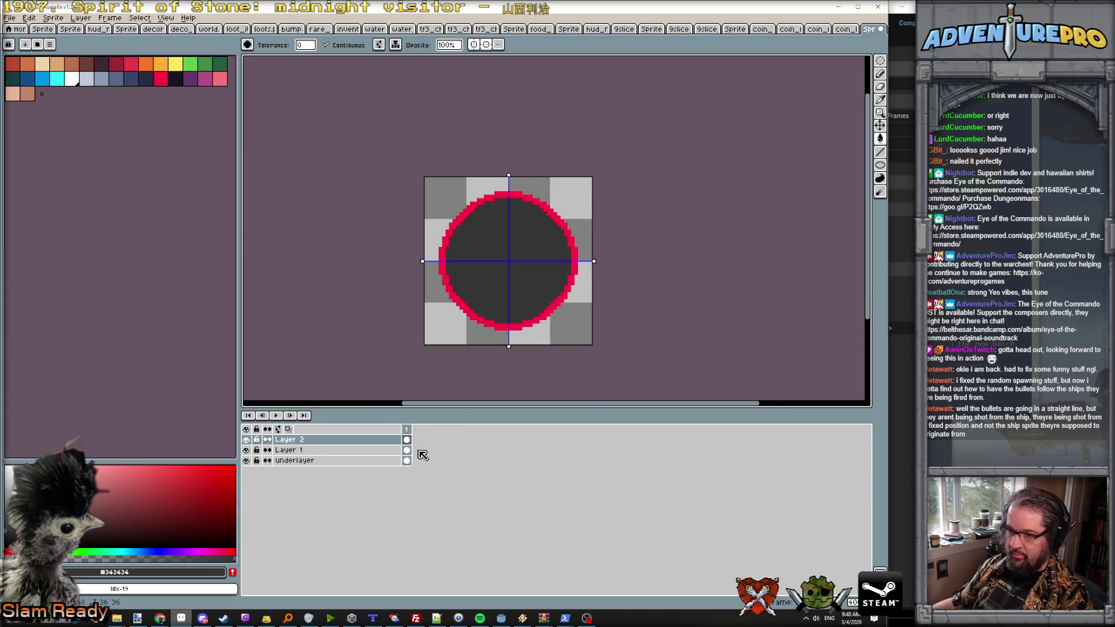
Step: Rename the new layer to over layer and add a second frame
left_click(334, 441)
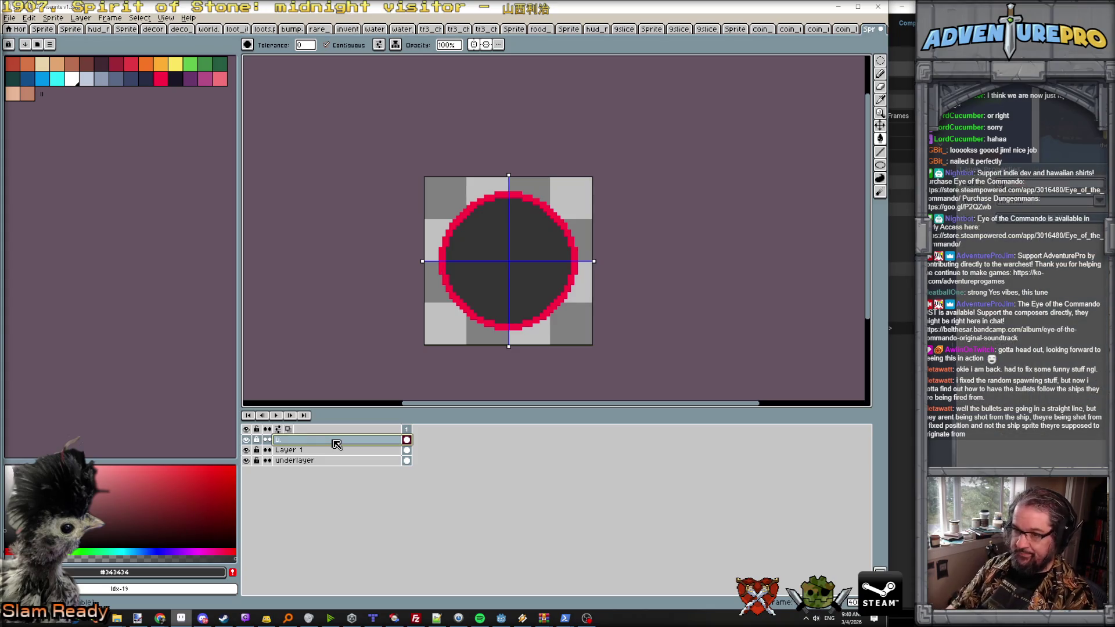
type("ver layer")
key("Return")
key("alt+n")
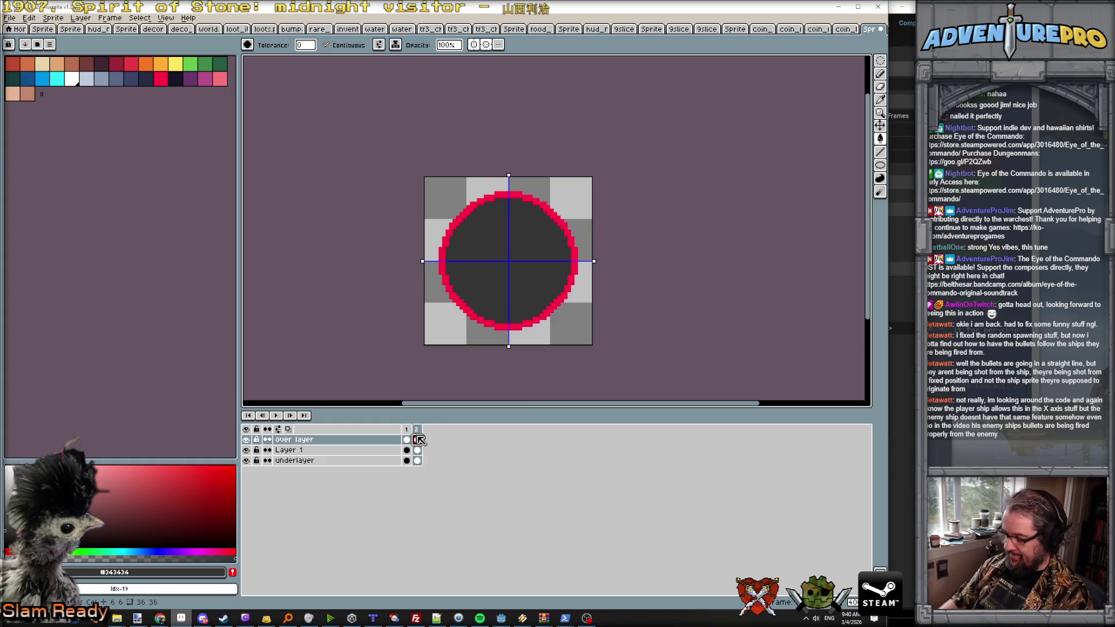
Step: On frame 2, pan to the coin's lower edge and pick red #FF0044 for the underlayer
left_click(418, 440)
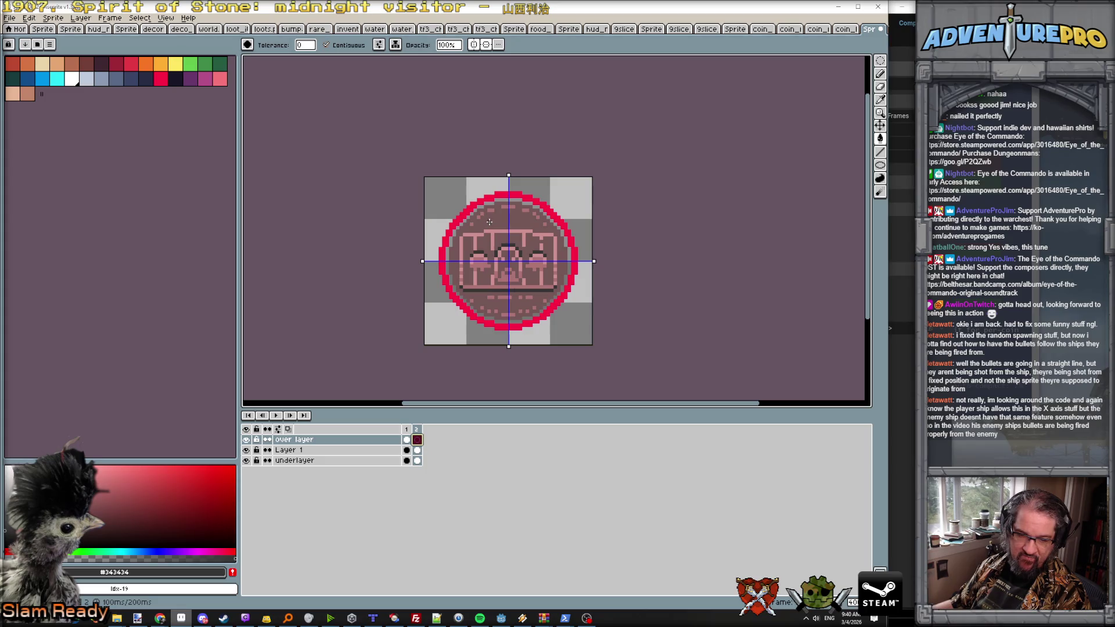
scroll(498, 212, "up", 1)
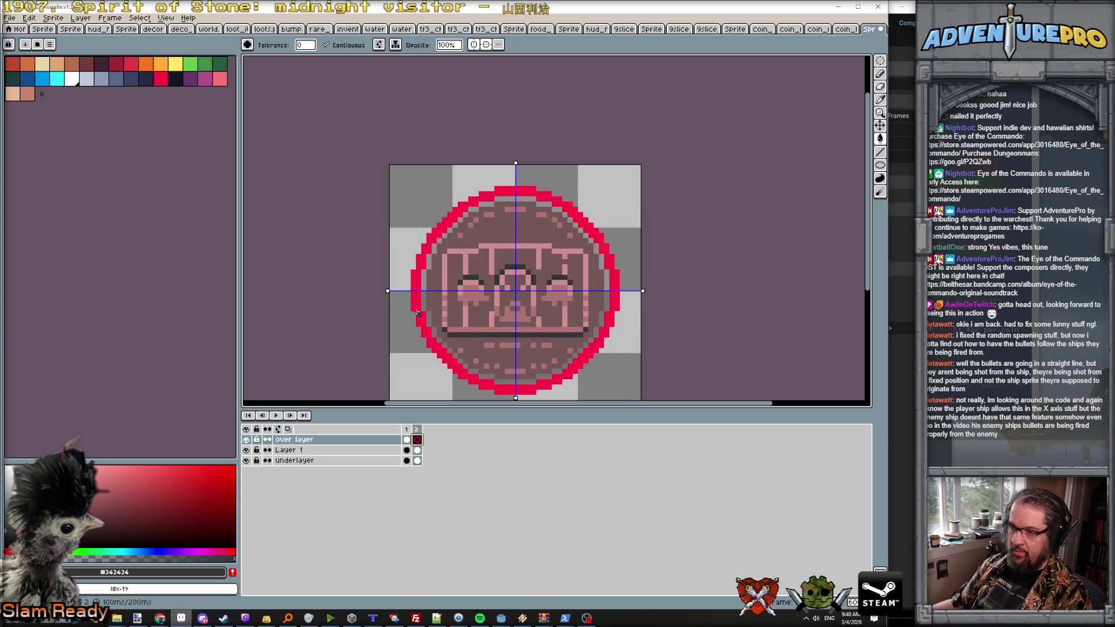
key("h")
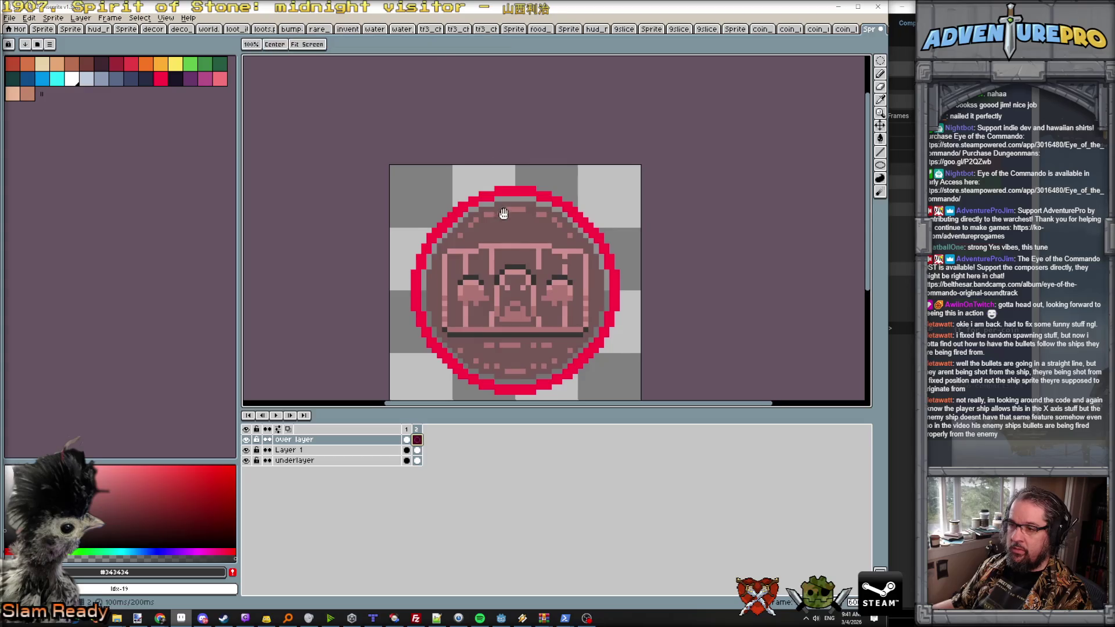
left_click_drag(502, 214, 495, 94)
key("g")
left_click(413, 187, "alt")
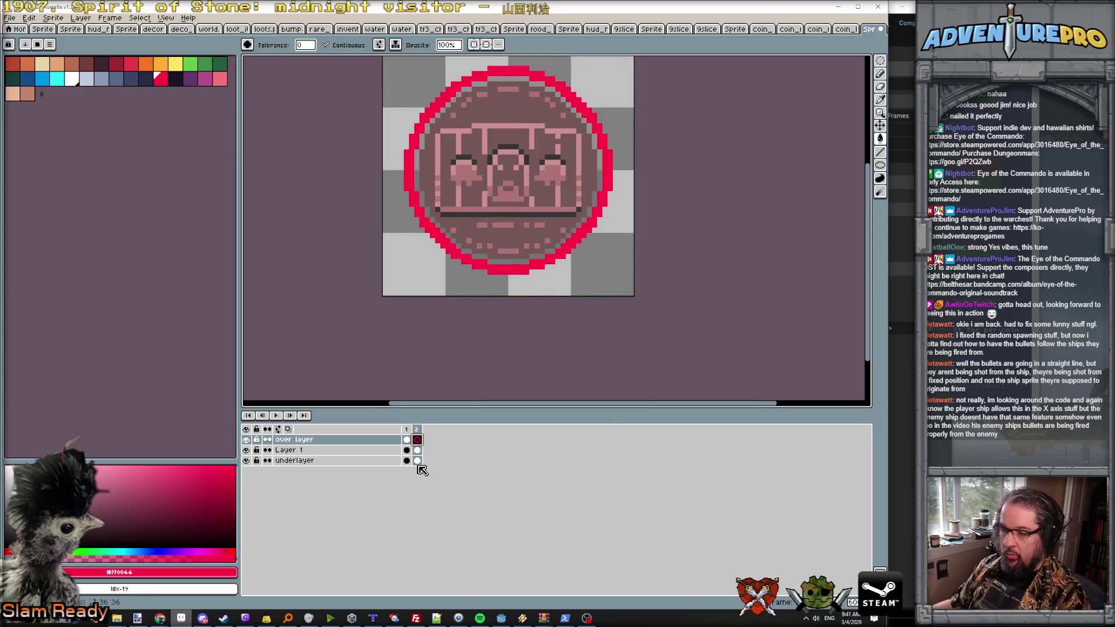
left_click(417, 461)
left_click(407, 188)
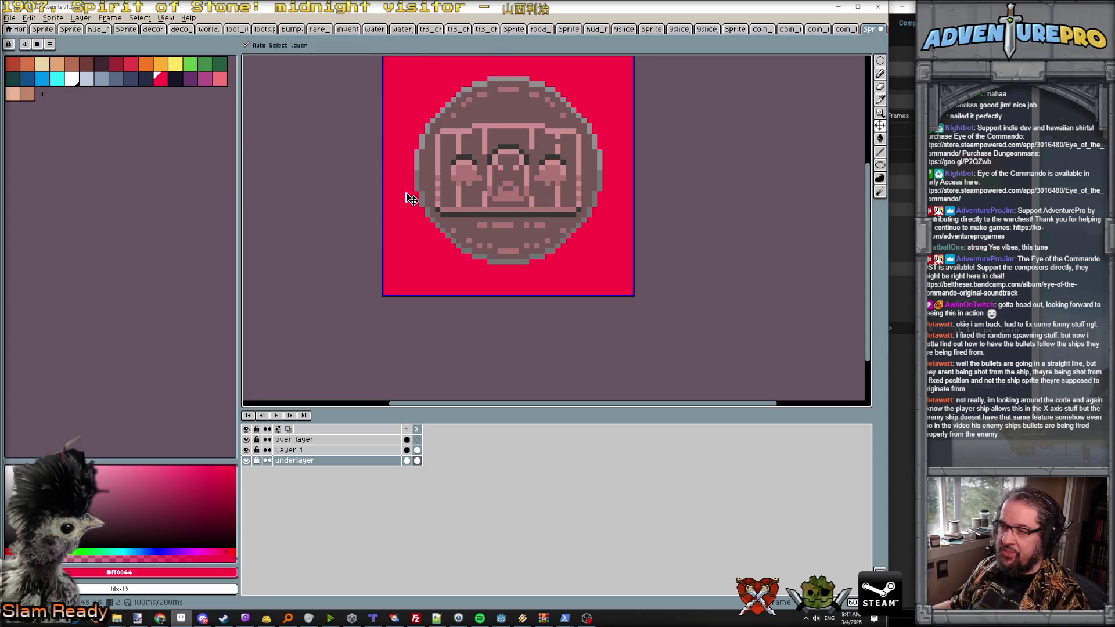
key("ctrl+z")
Step: Pencil red drips under the ring's lower-left, bottom and lower-right edges
key("b")
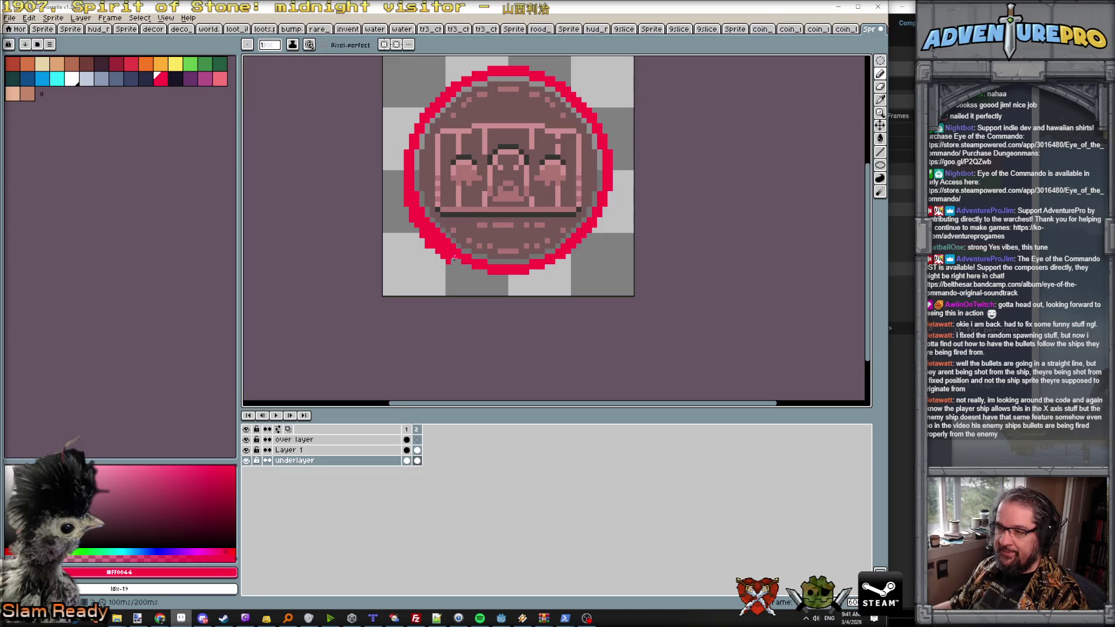
left_click_drag(468, 271, 483, 271)
left_click(506, 281)
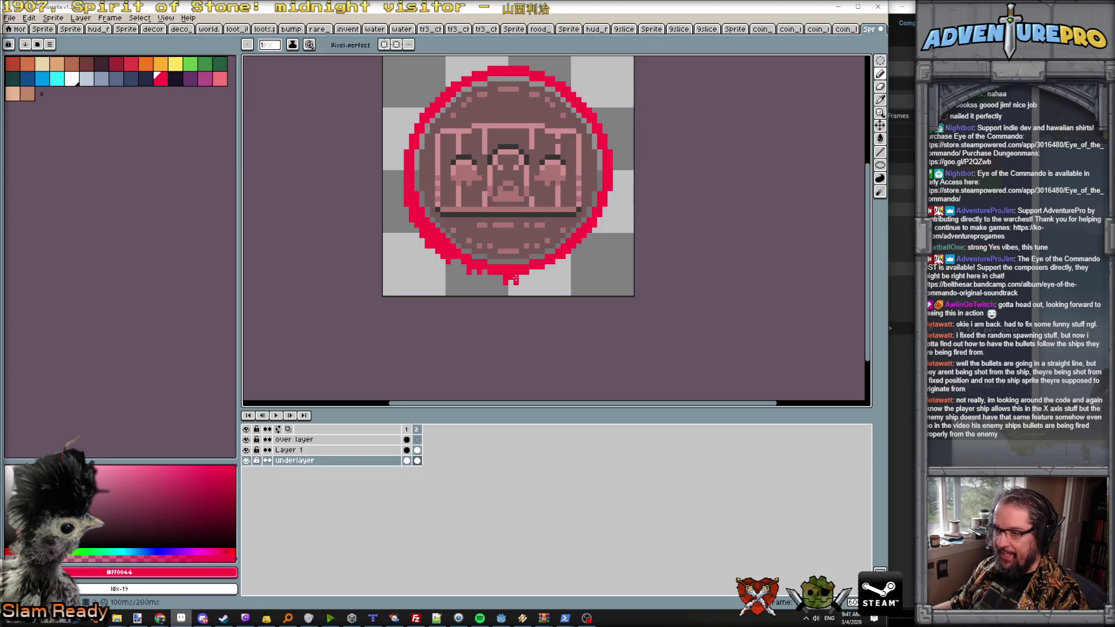
left_click(579, 249)
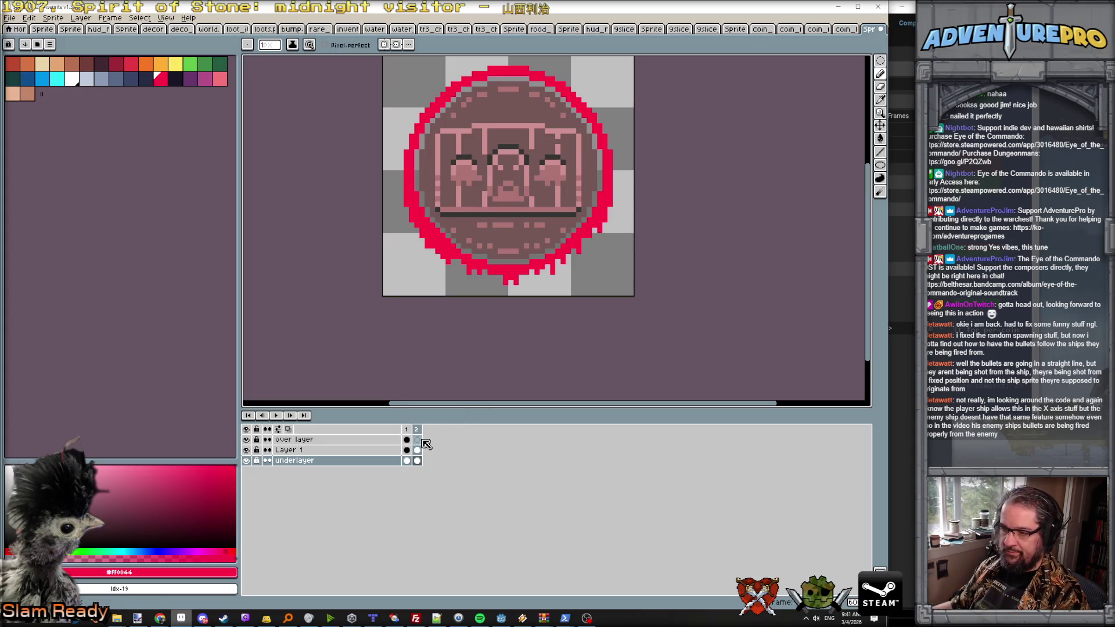
Step: Add frame 3 with longer red drips under the ring, then duplicate it as frame 4
key("alt+n")
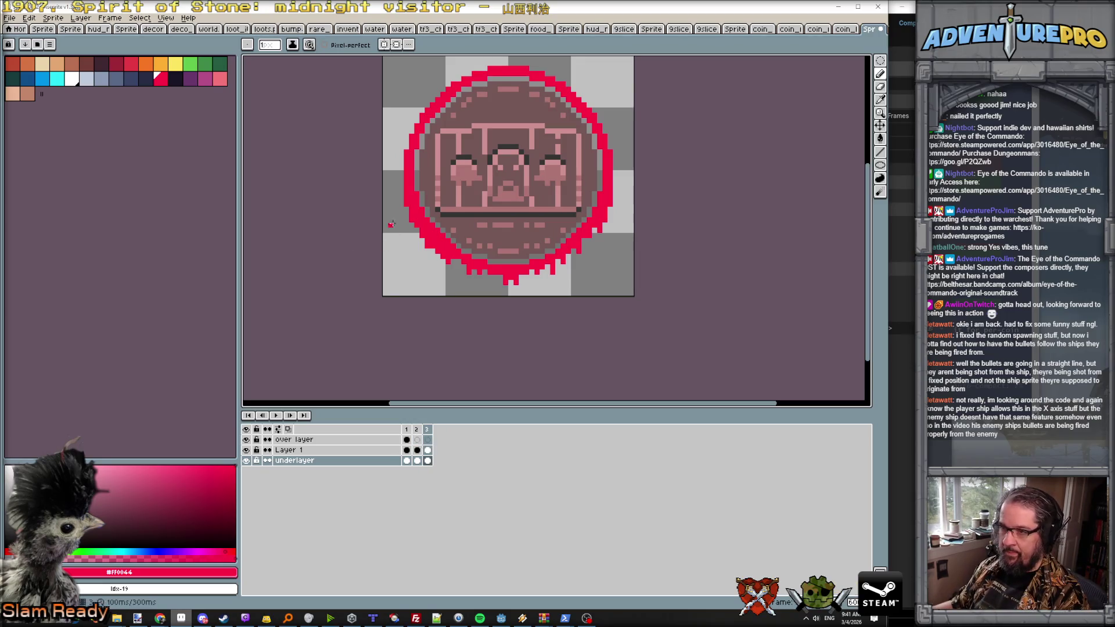
mouse_move(410, 225)
left_mouse_down()
mouse_move(447, 279)
mouse_move(453, 264)
mouse_move(473, 285)
mouse_move(552, 278)
left_mouse_up()
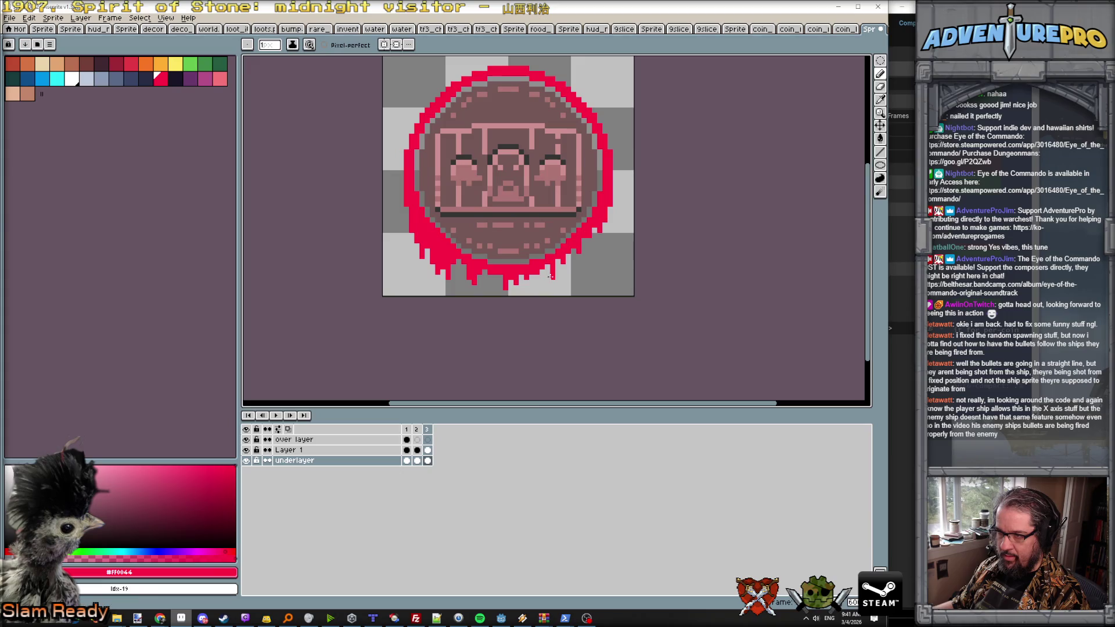
left_click(580, 257)
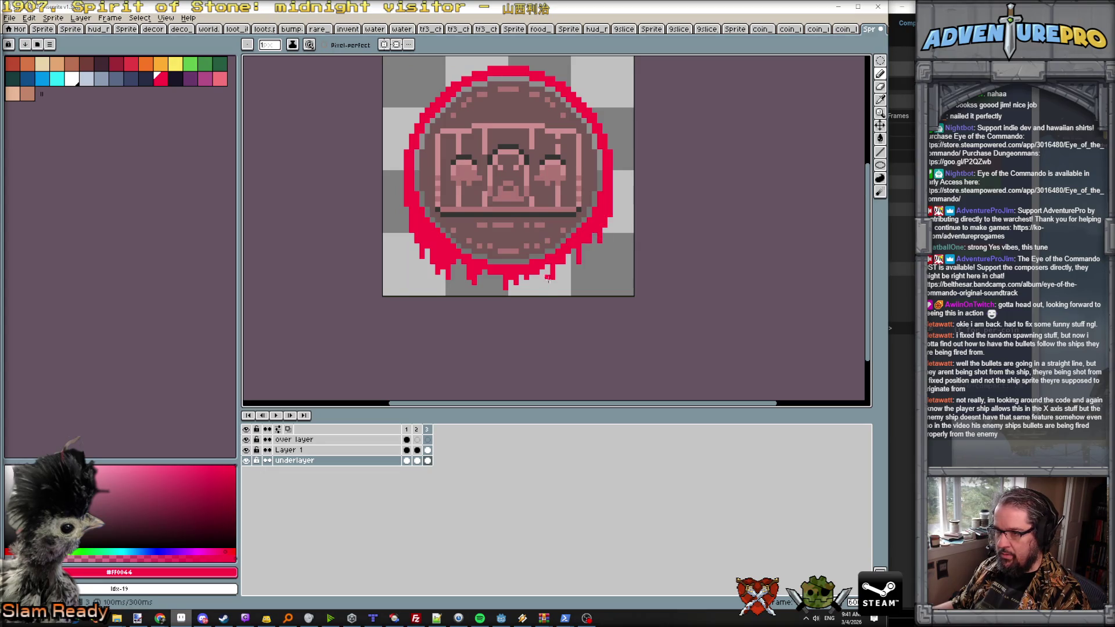
scroll(551, 282, "down", 2)
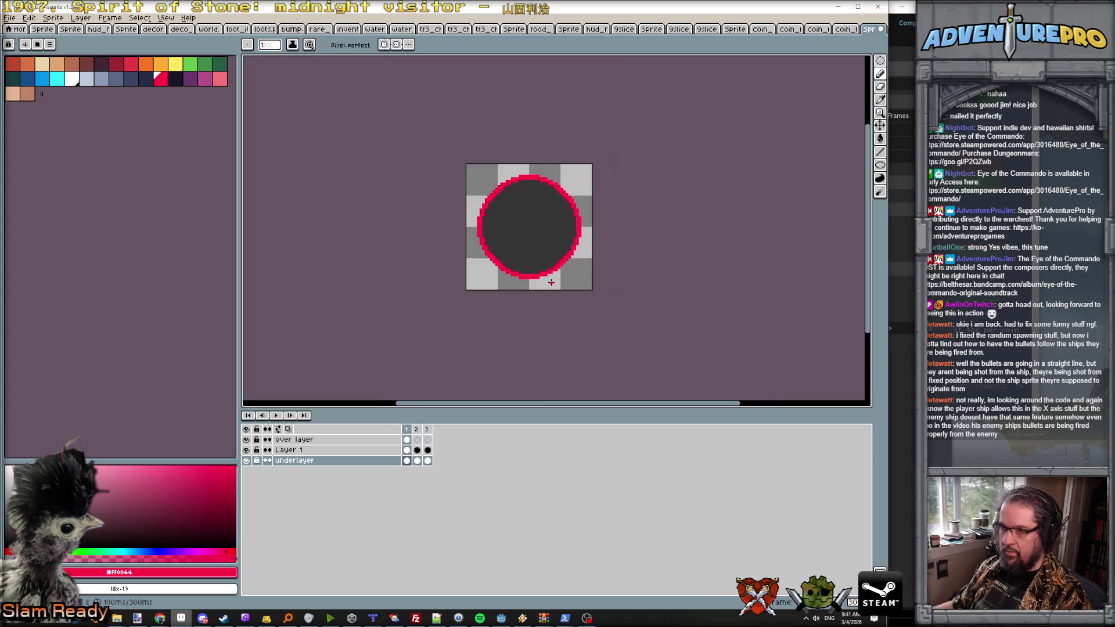
scroll(494, 274, "up", 1)
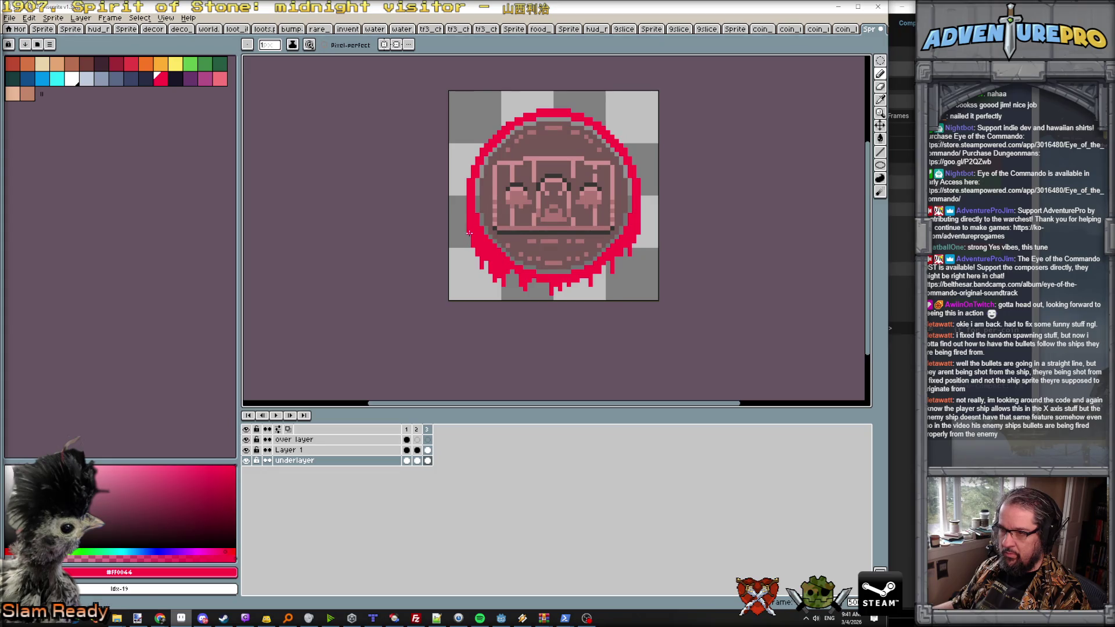
left_click(428, 430)
key("alt+n")
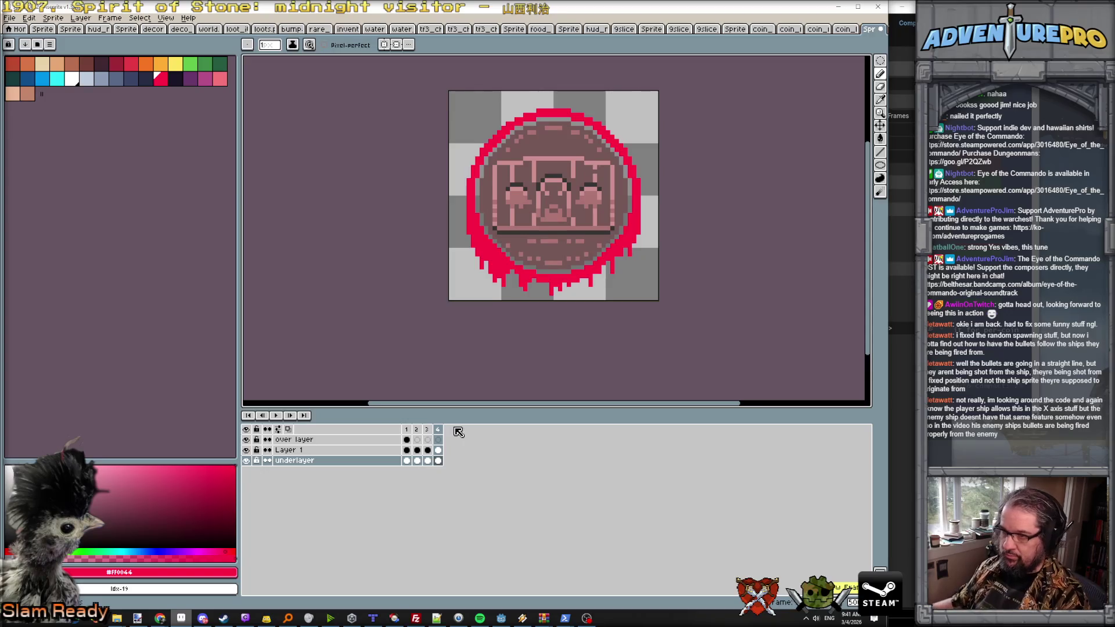
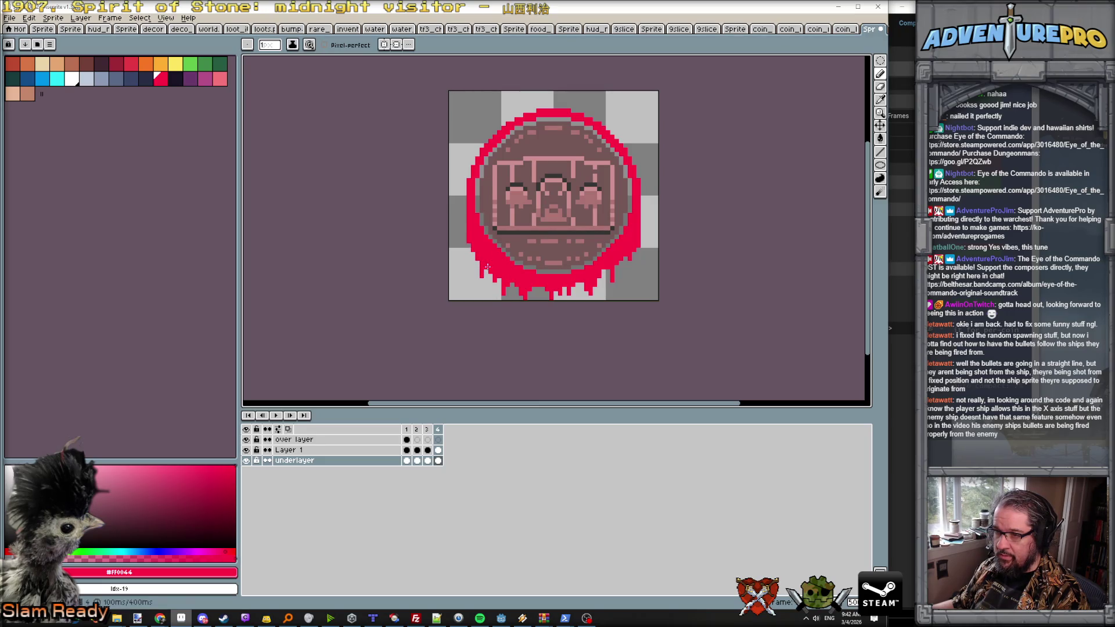
Step: Flip back and forth between frames 3 and 4 to compare the coin's drips
key("Left")
key("Right")
key("Left")
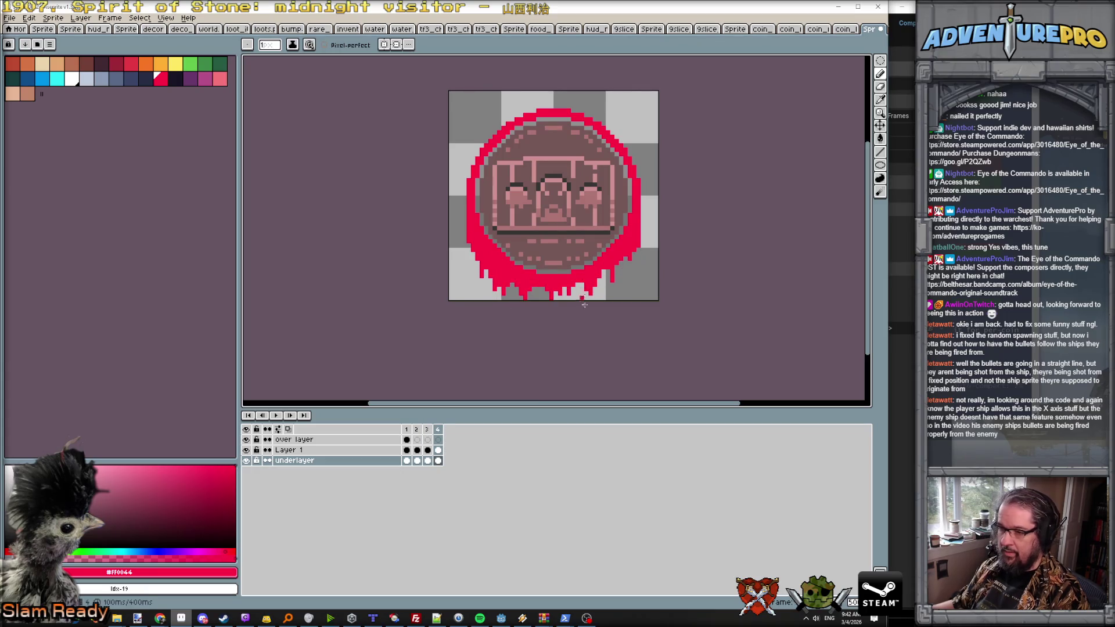
scroll(625, 287, "down", 2)
key("Right")
key("Left")
key("Right")
key("Left")
key("Right")
key("Left")
key("Right")
key("Left")
key("Right")
key("Left")
key("Right")
scroll(621, 297, "down", 2)
key("Left")
key("Right")
key("Left")
key("Right")
key("Left")
key("Right")
scroll(611, 282, "up", 3)
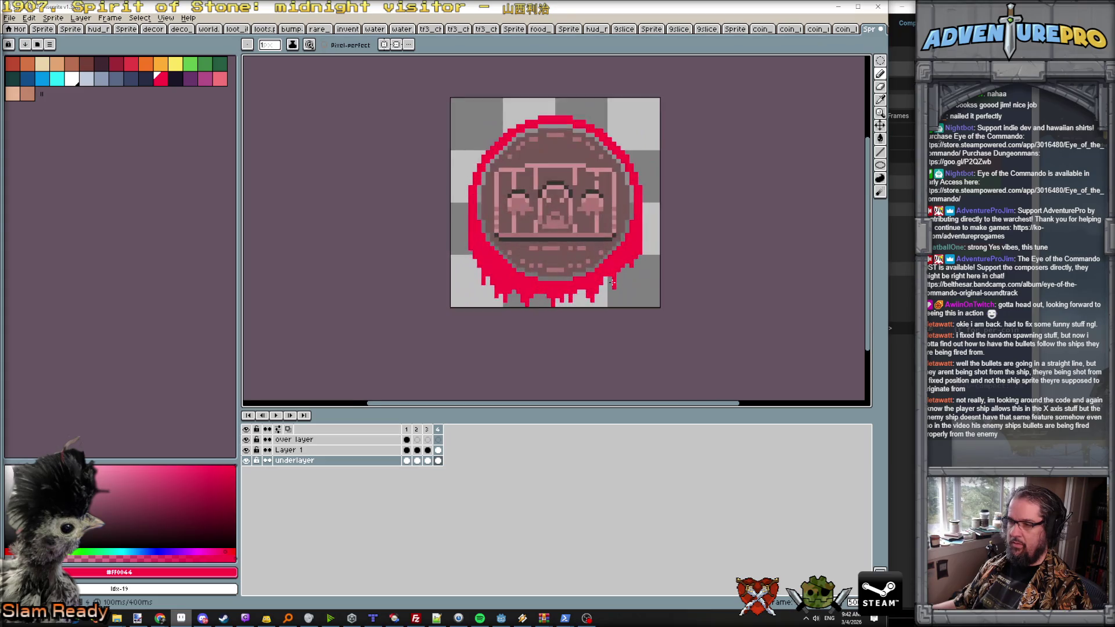
key("Left")
key("Right")
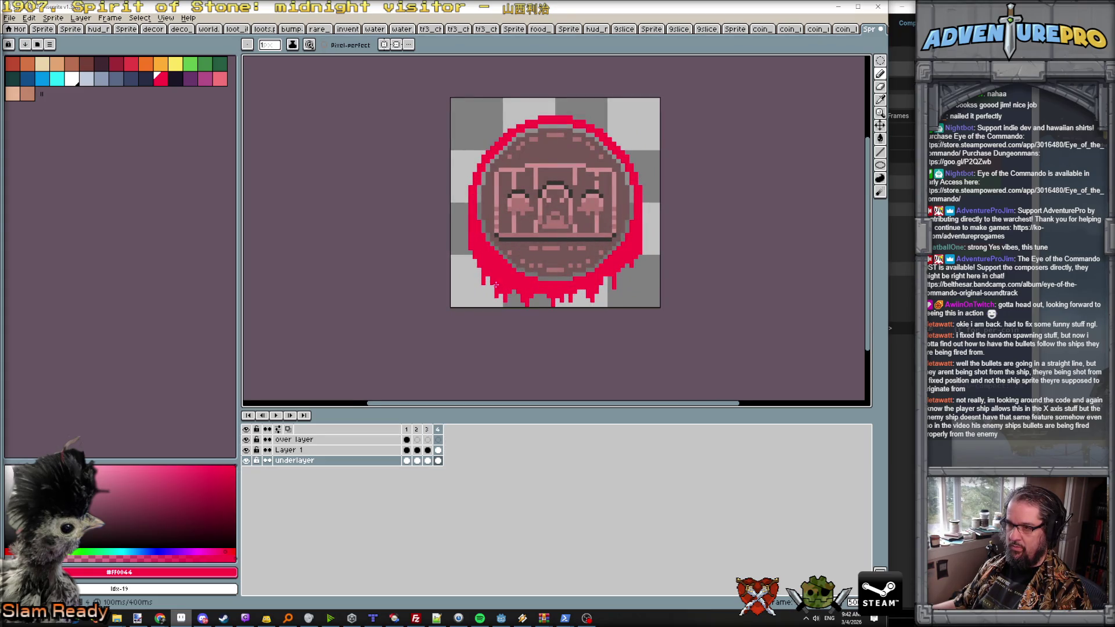
key("e")
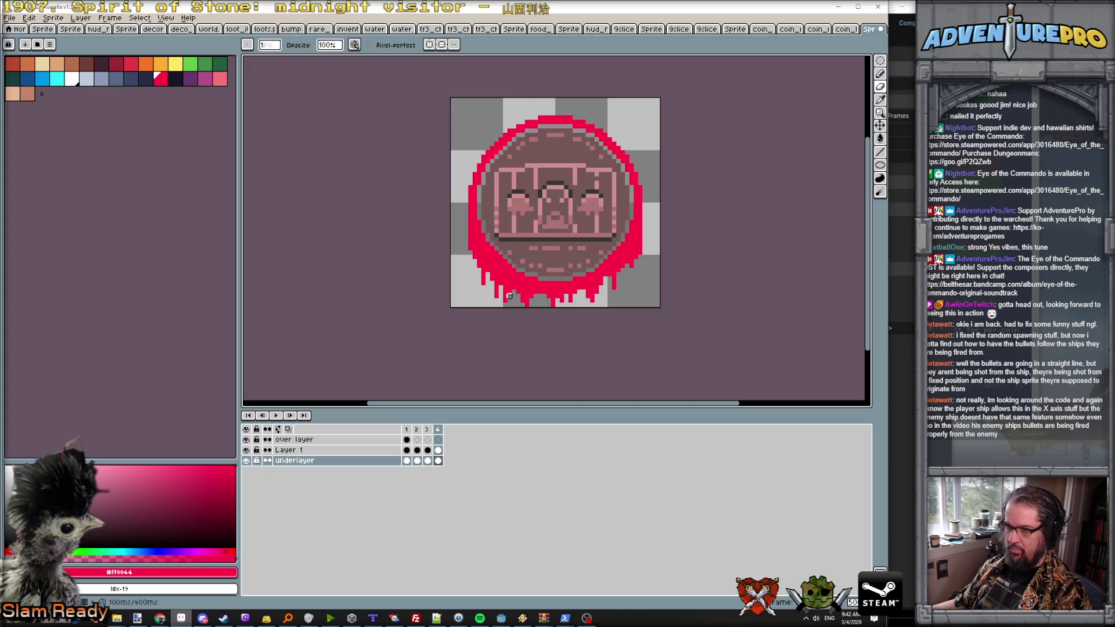
key("Left")
key("Right")
key("Left")
key("Right")
key("Left")
key("Right")
scroll(626, 278, "up", 1)
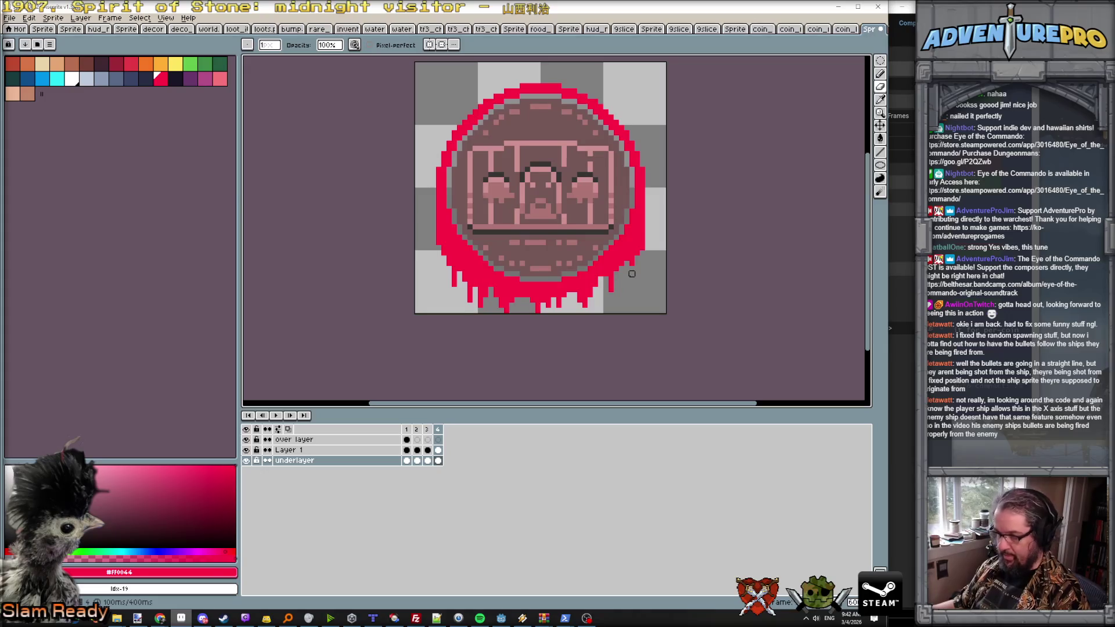
key("Left")
key("Right")
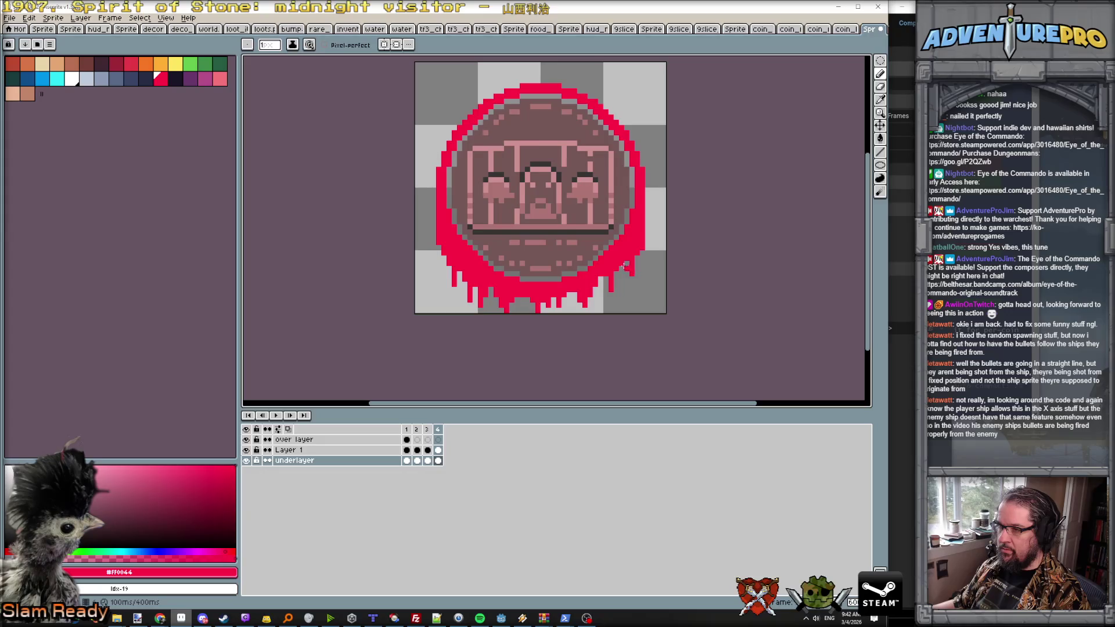
key("Left")
key("Right")
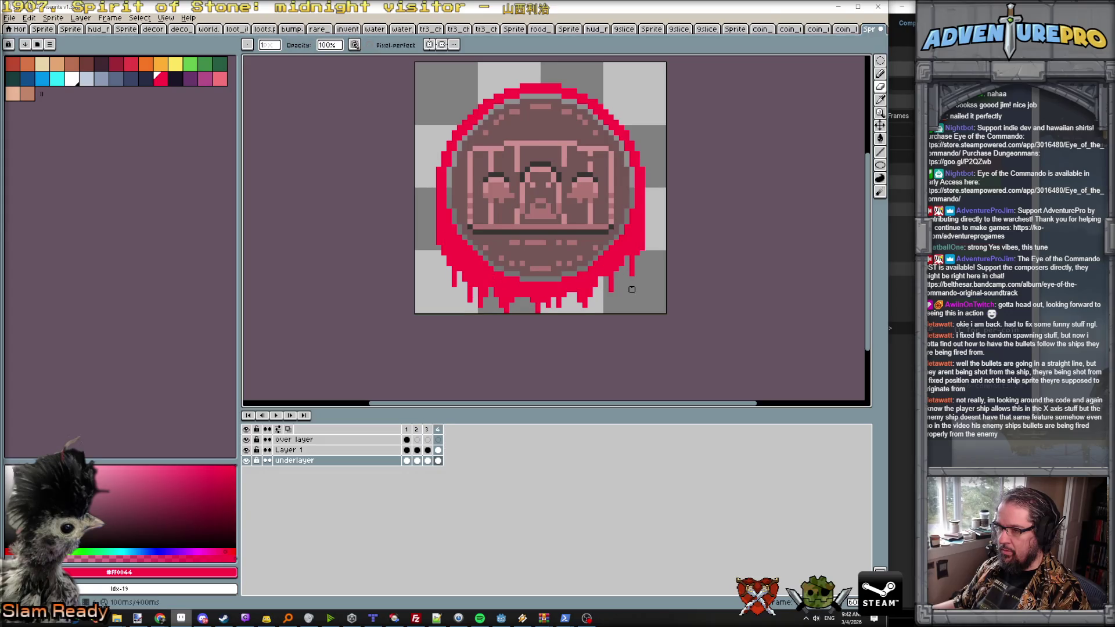
scroll(632, 284, "down", 2)
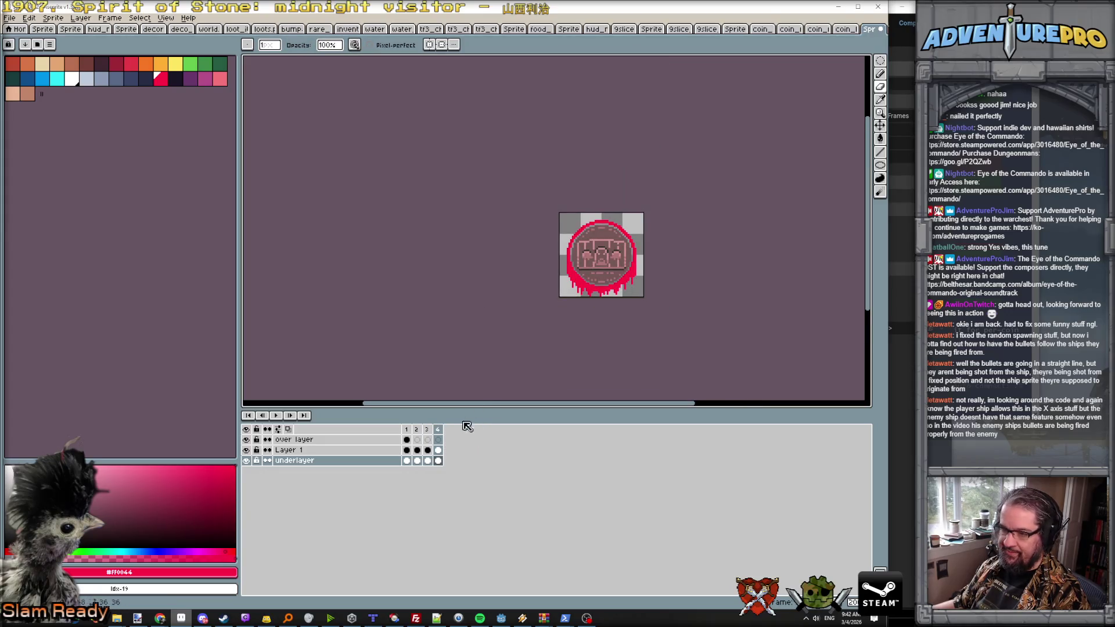
Step: Duplicate frame 4 up to frame 8 and pick the dark red palette colour
left_click(441, 433)
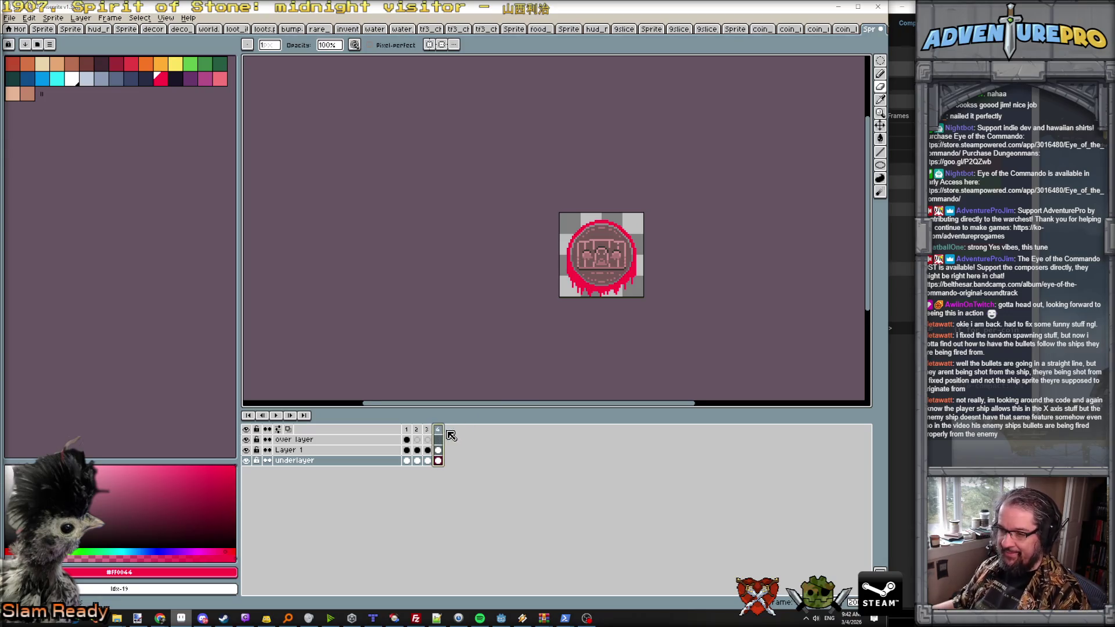
key("alt+n")
key("alt+n")
key("alt+n")
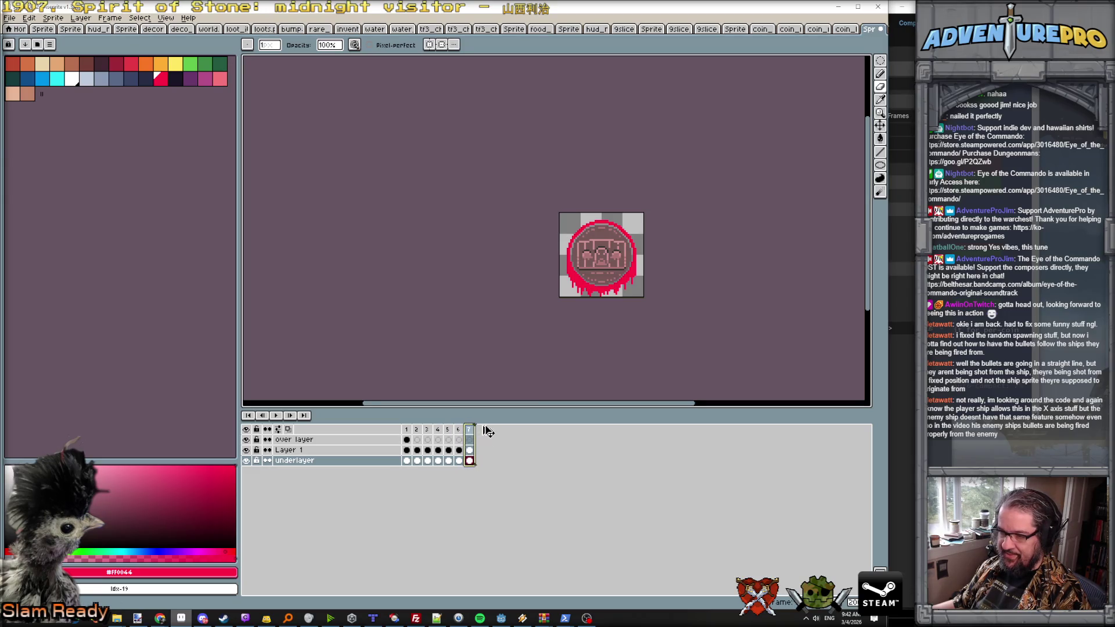
key("alt+n")
key("plus")
left_click(116, 64)
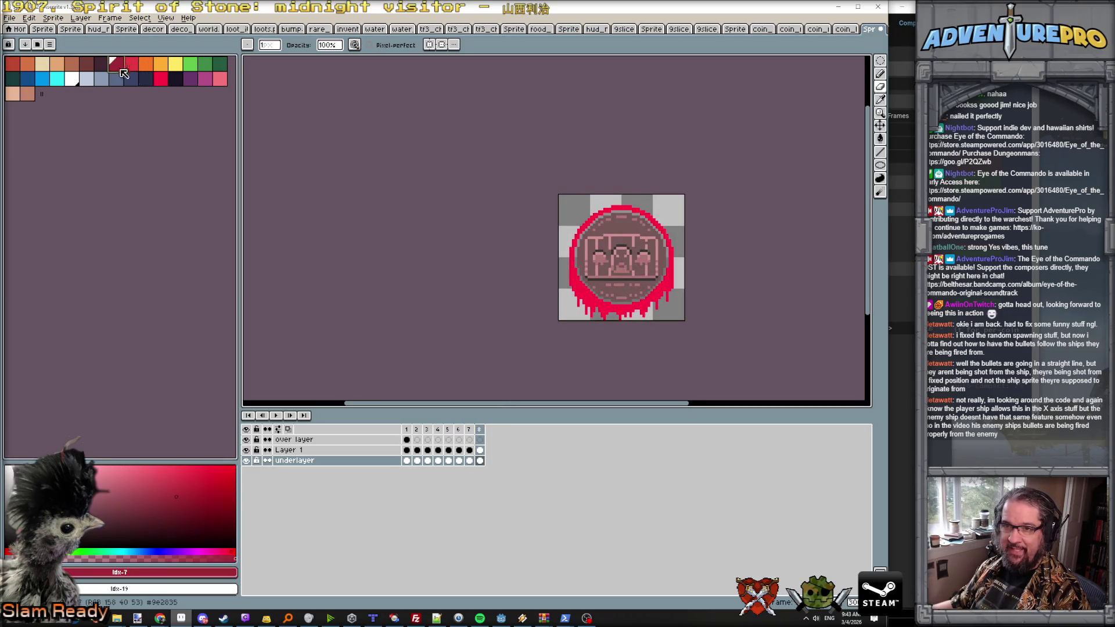
Step: On frame 5's underlayer cel, flood-fill the ring's upper arc dark red
key("Left")
key("Left")
key("Left")
scroll(606, 247, "up", 1)
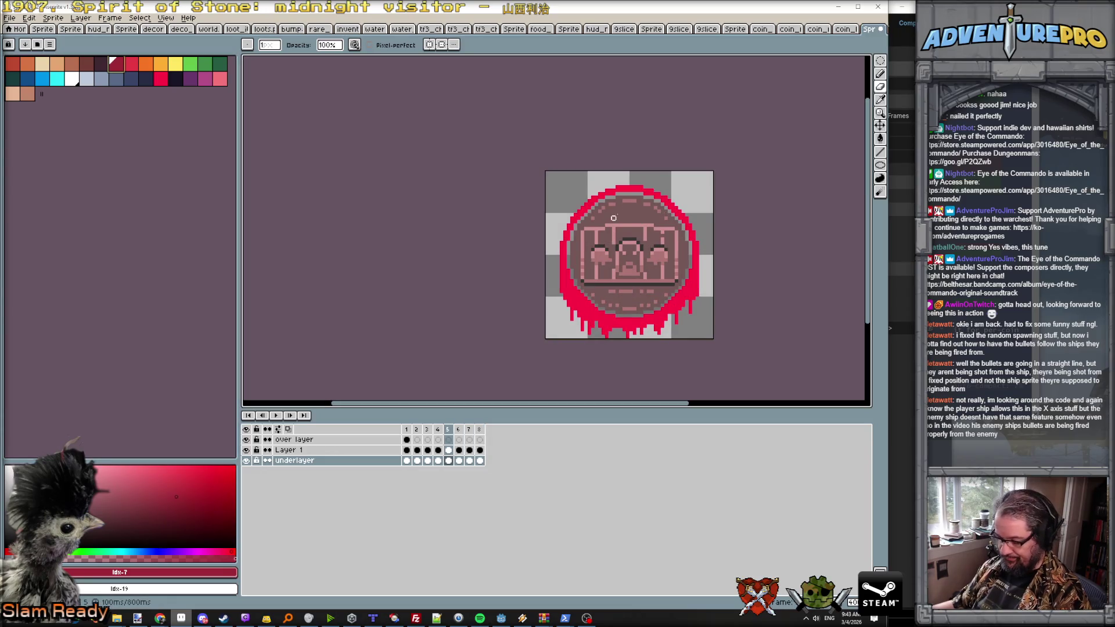
key("e")
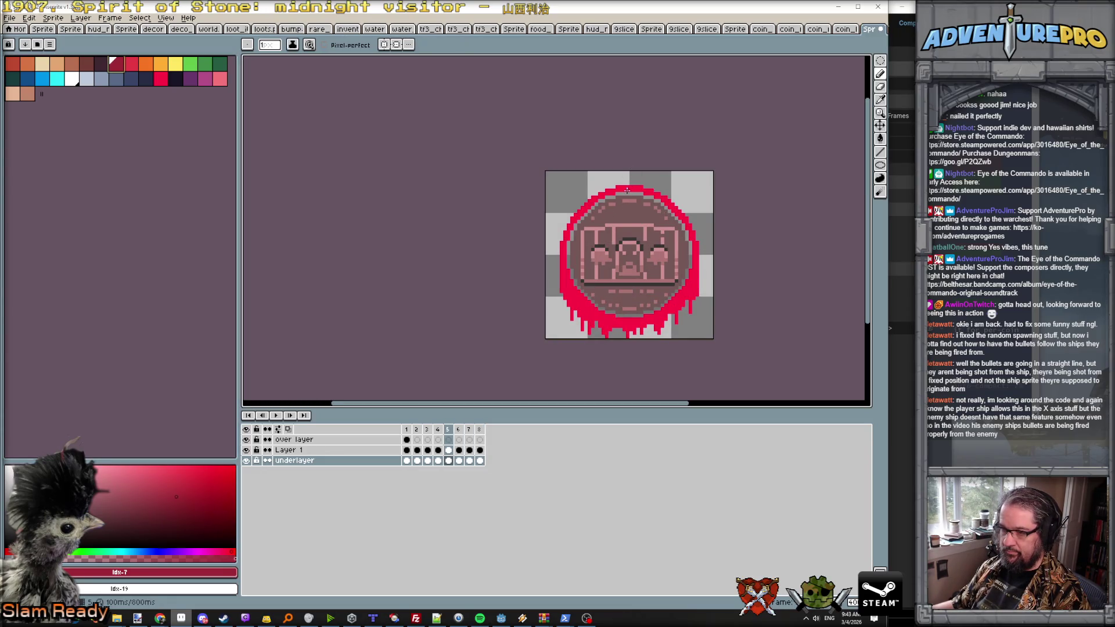
left_click(448, 461)
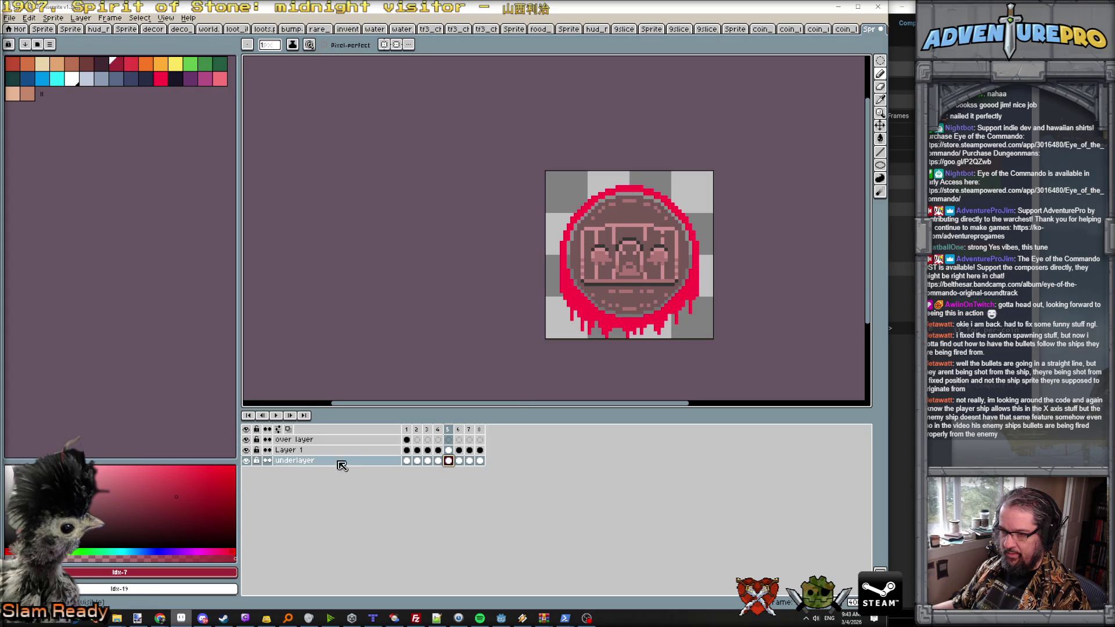
double_click(248, 453)
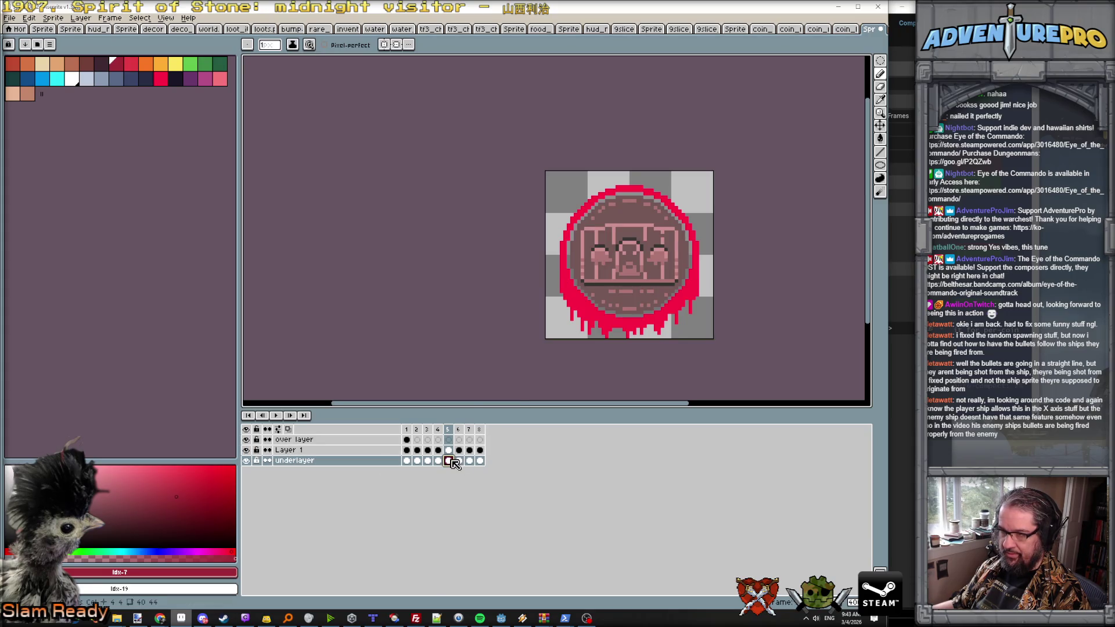
scroll(568, 215, "up", 1)
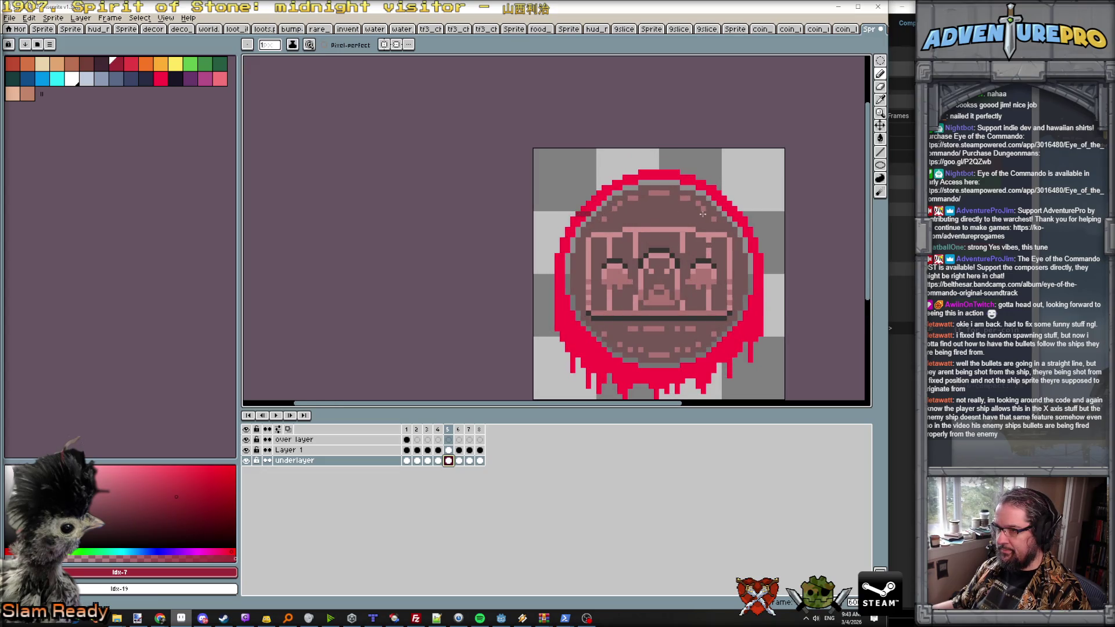
key("g")
left_click(608, 192)
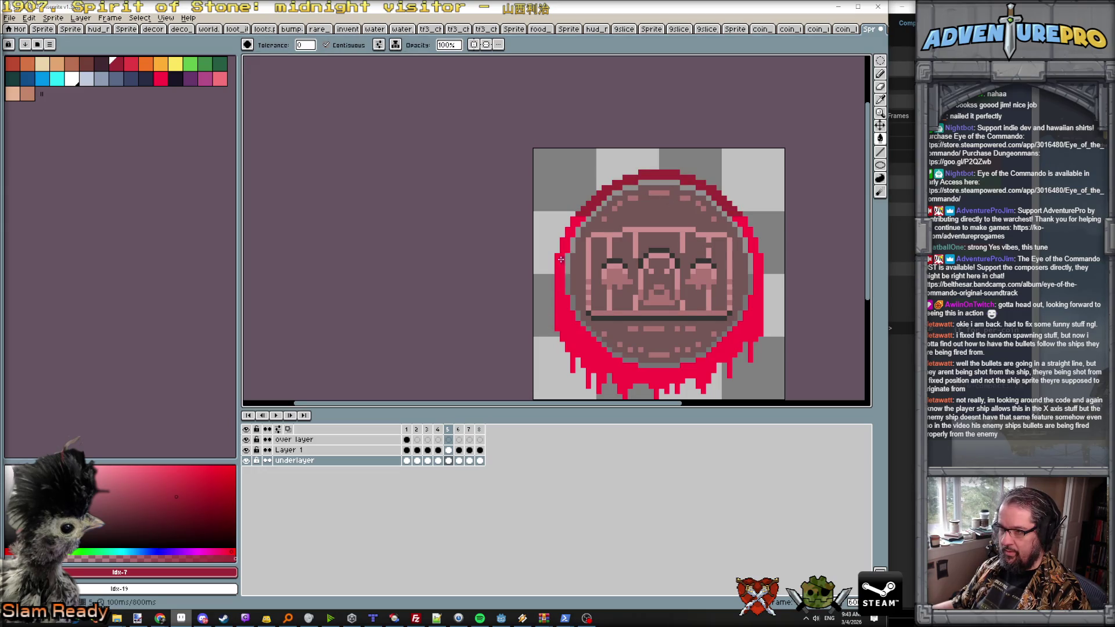
Step: On frame 6, add a dark red pixel on the ring's right edge
key("Right")
key("Right")
key("Left")
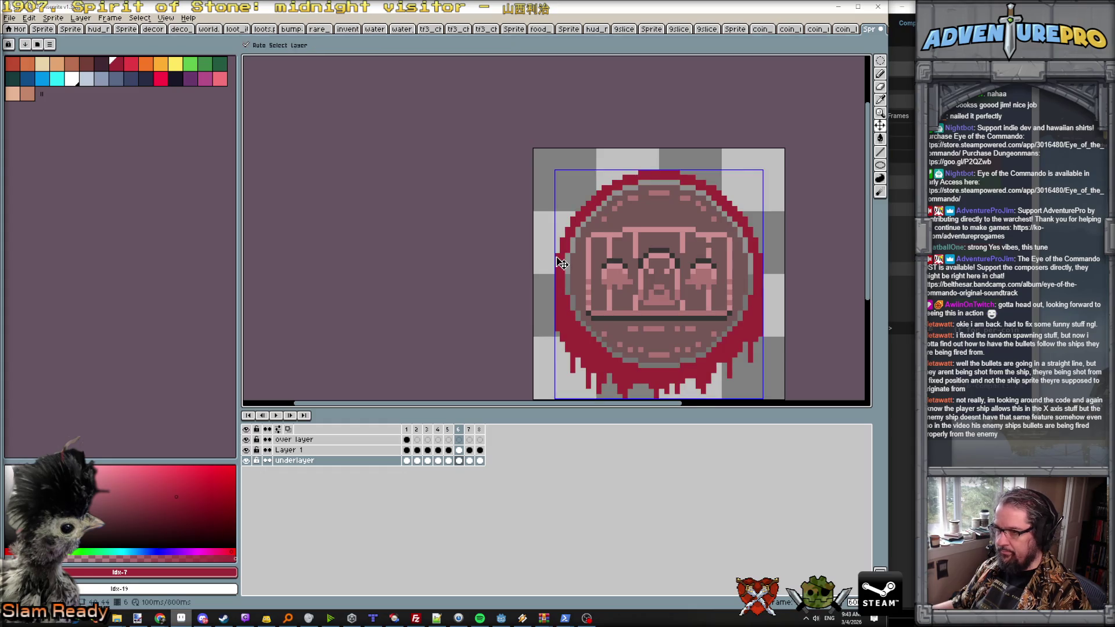
key("b")
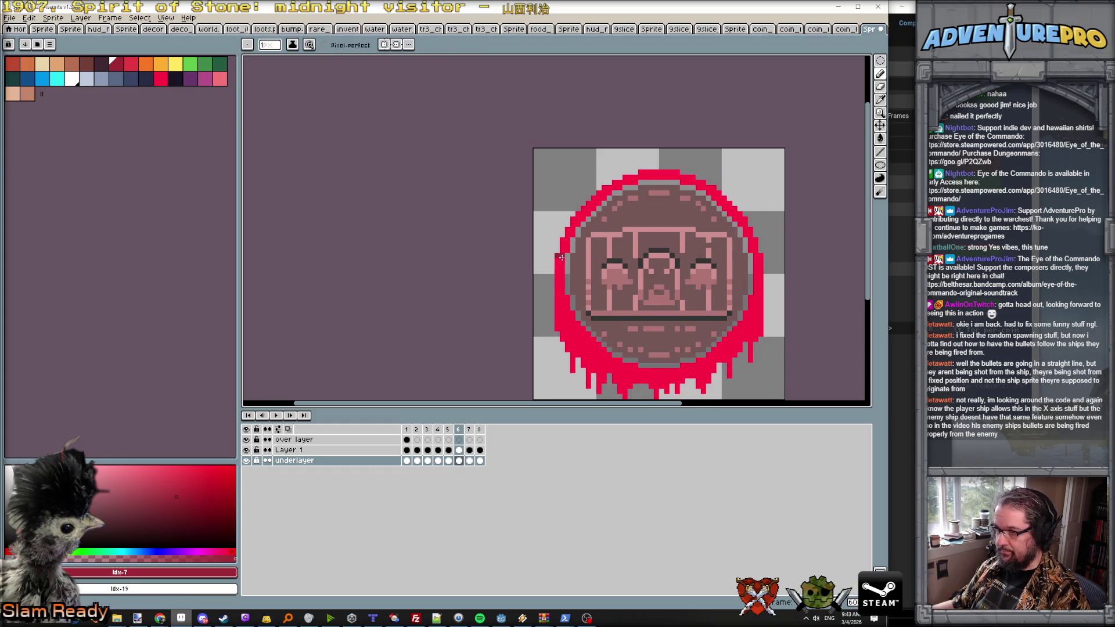
left_click(754, 250)
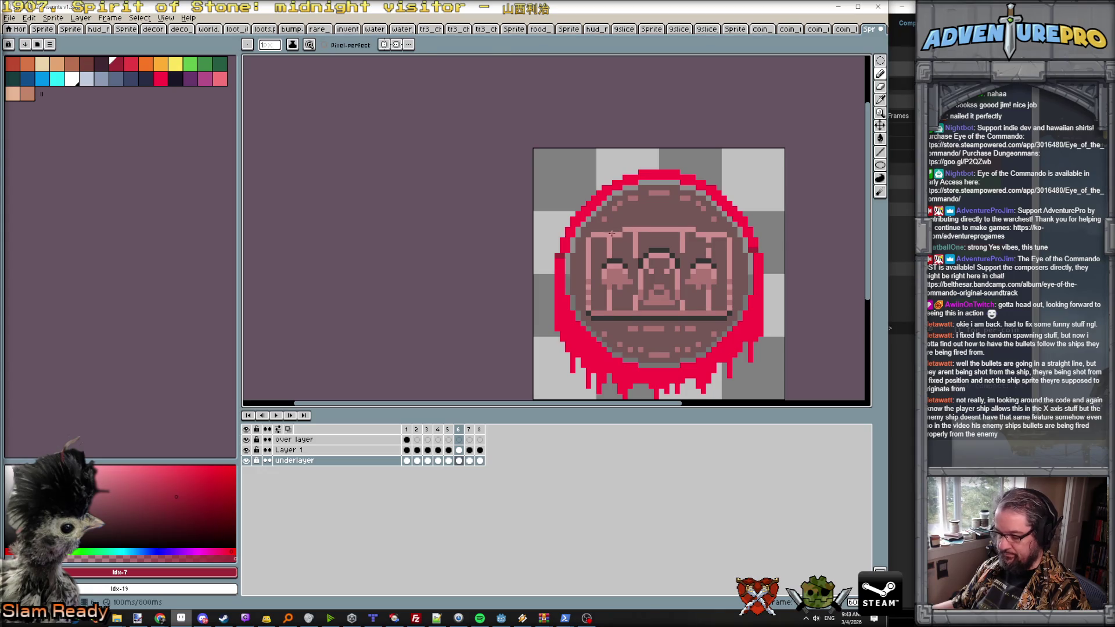
key("g")
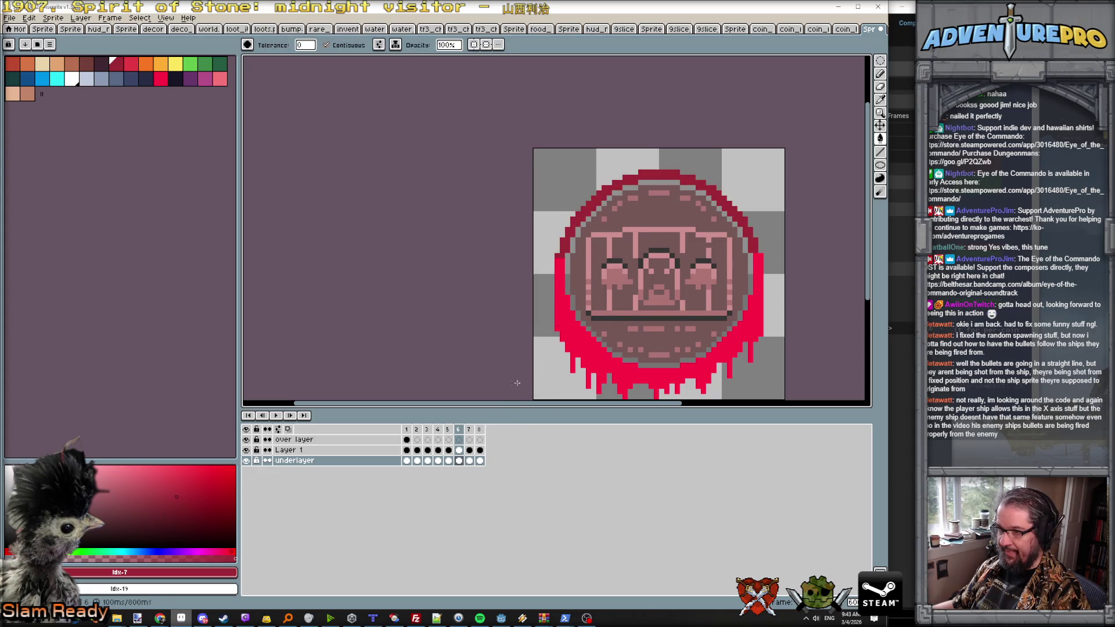
Step: On frame 7, fill the ring's upper arc dark crimson, keeping the rest bright red
key("Right")
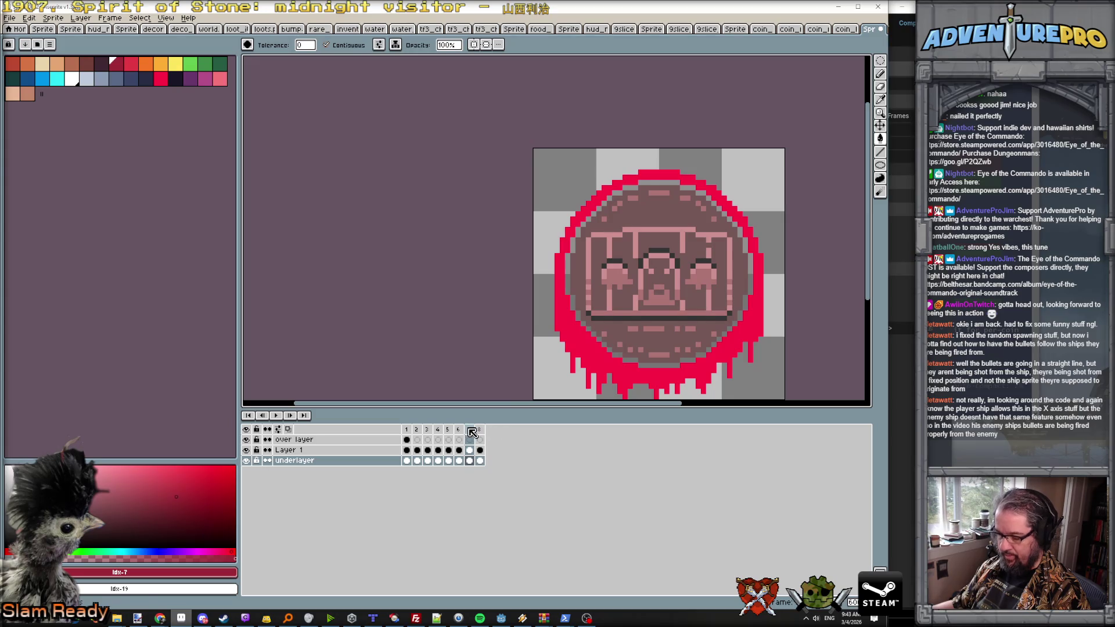
key("b")
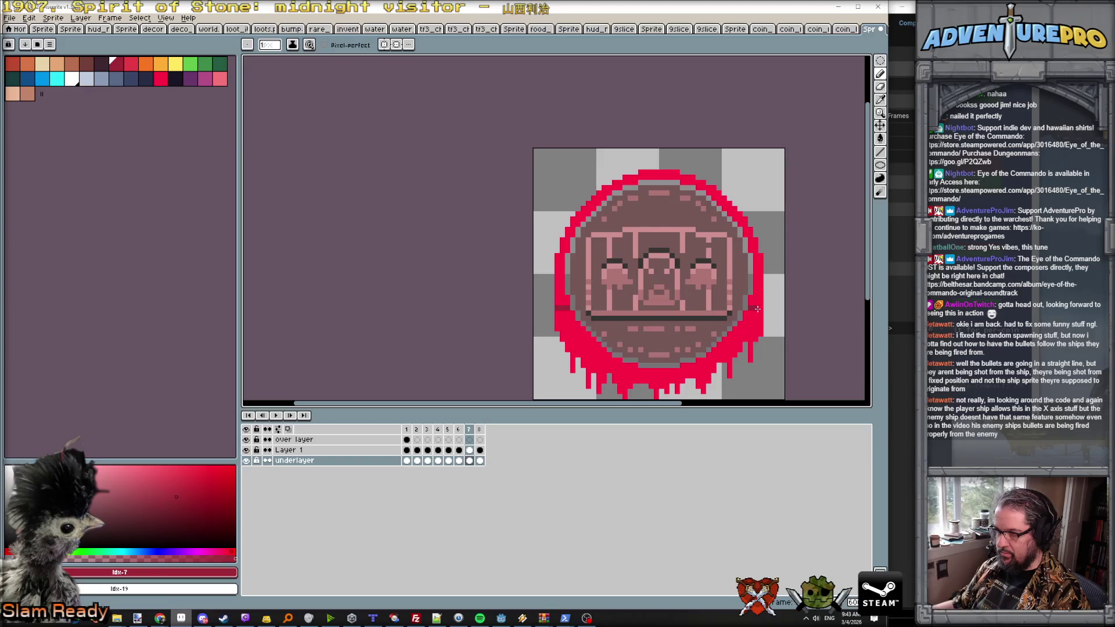
key("g")
left_click(561, 305)
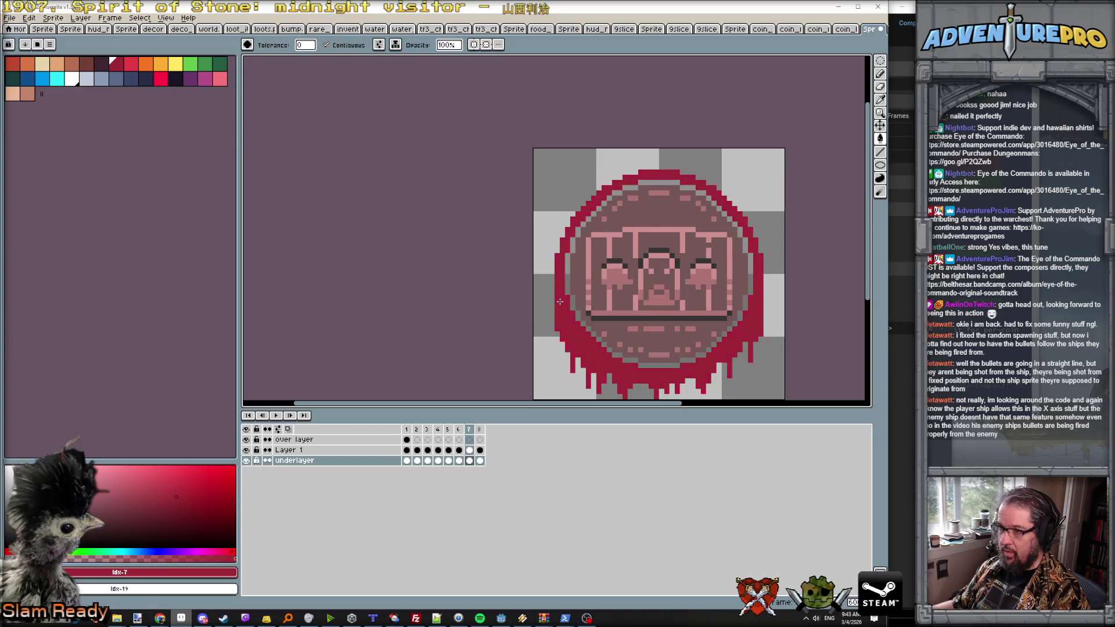
left_click(566, 301)
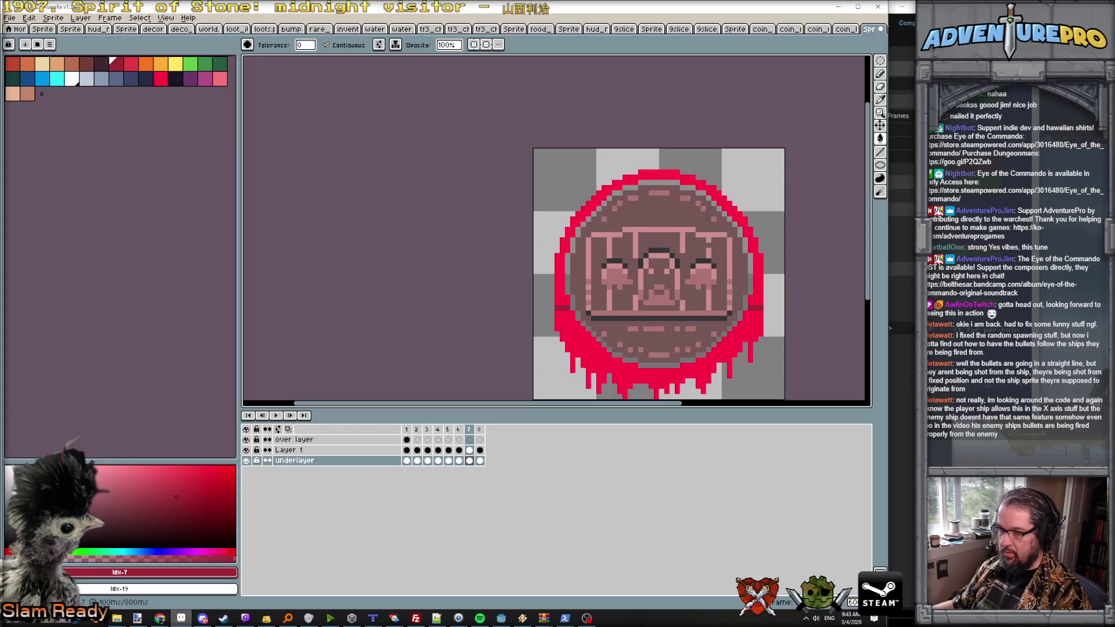
key("b")
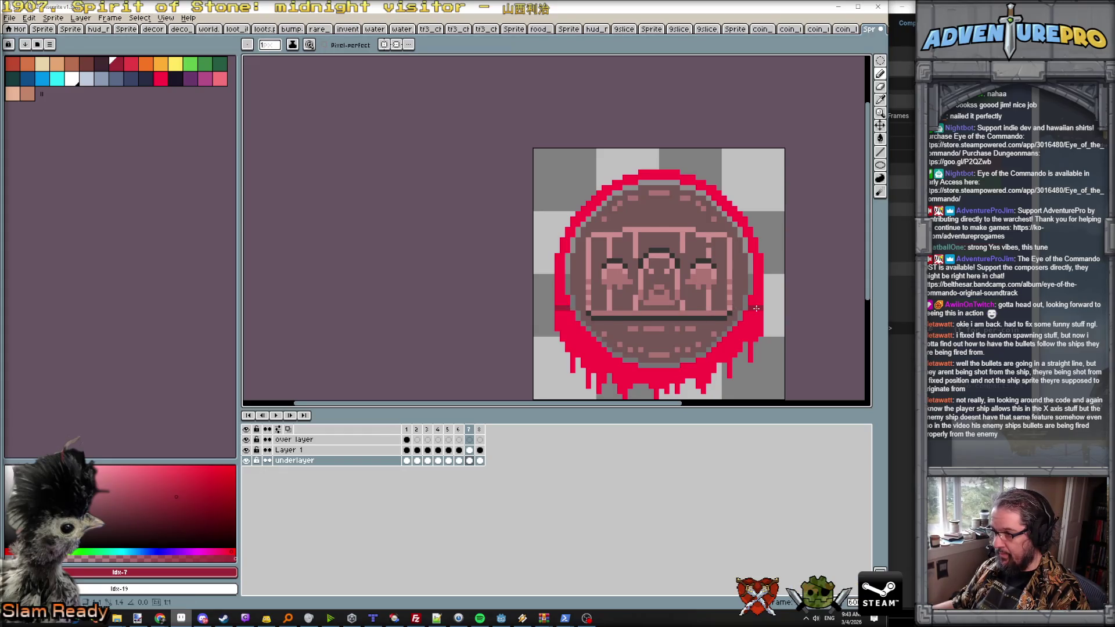
key("g")
left_click(757, 298)
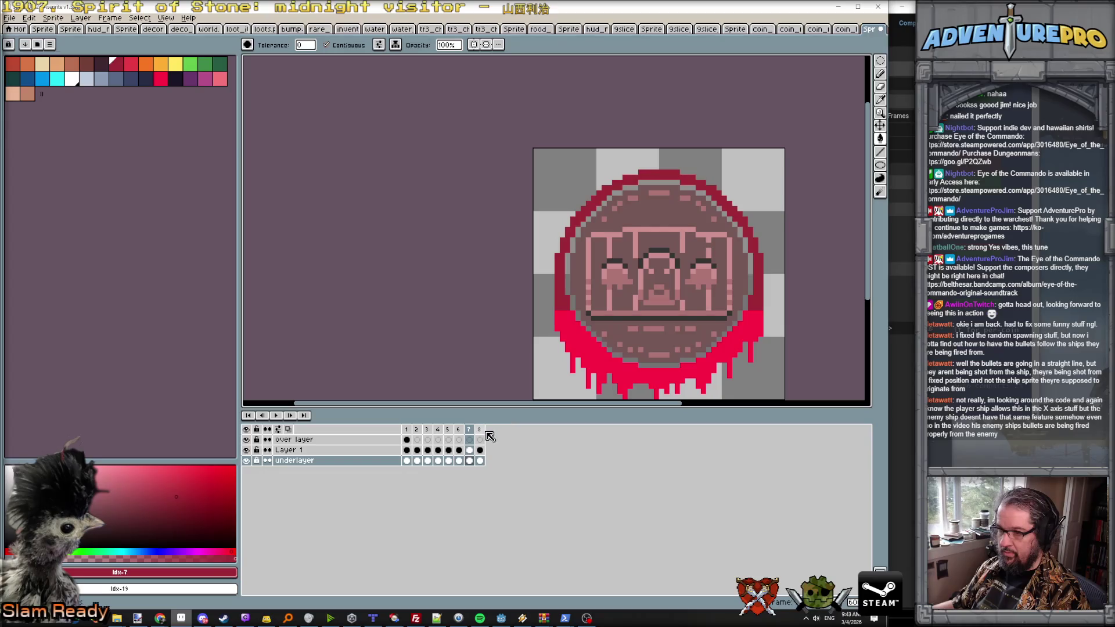
Step: Go to frame 8 and play the animation to preview the recolour
left_click(479, 429)
key("Right")
scroll(583, 347, "down", 2)
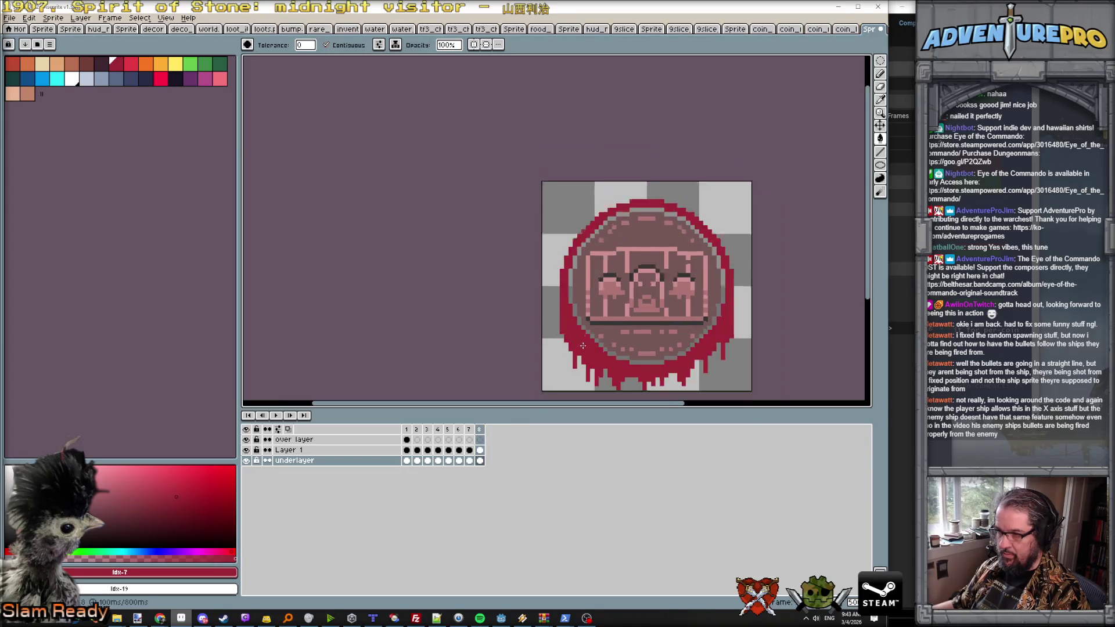
left_click(277, 416)
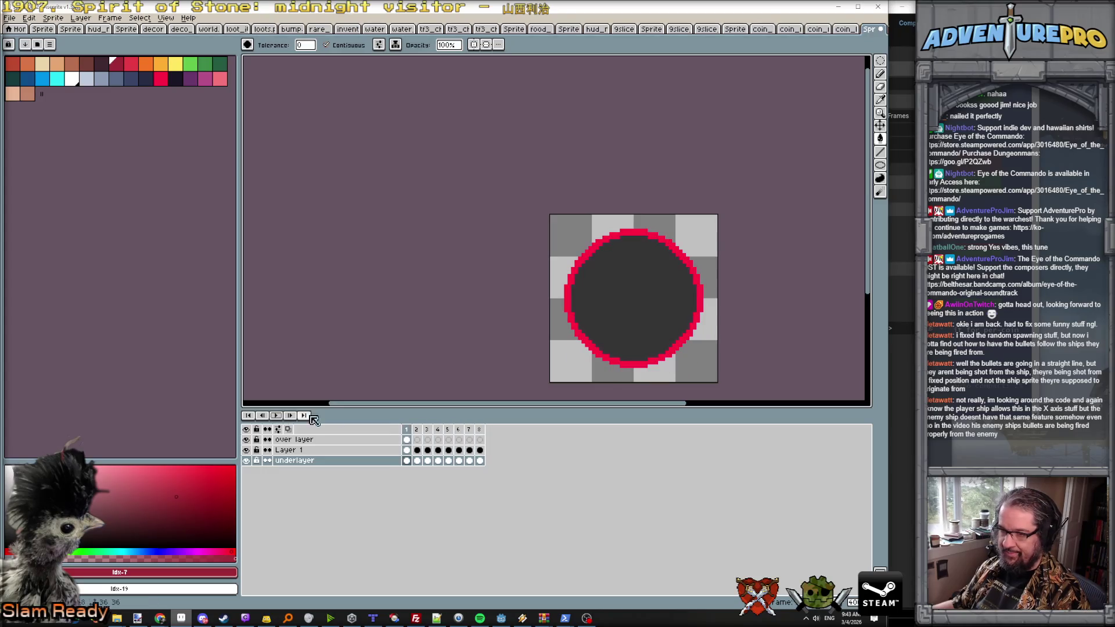
Step: Stop playback, step through to frame 6, and pencil pixels along the coin's left red edge
left_click(285, 417)
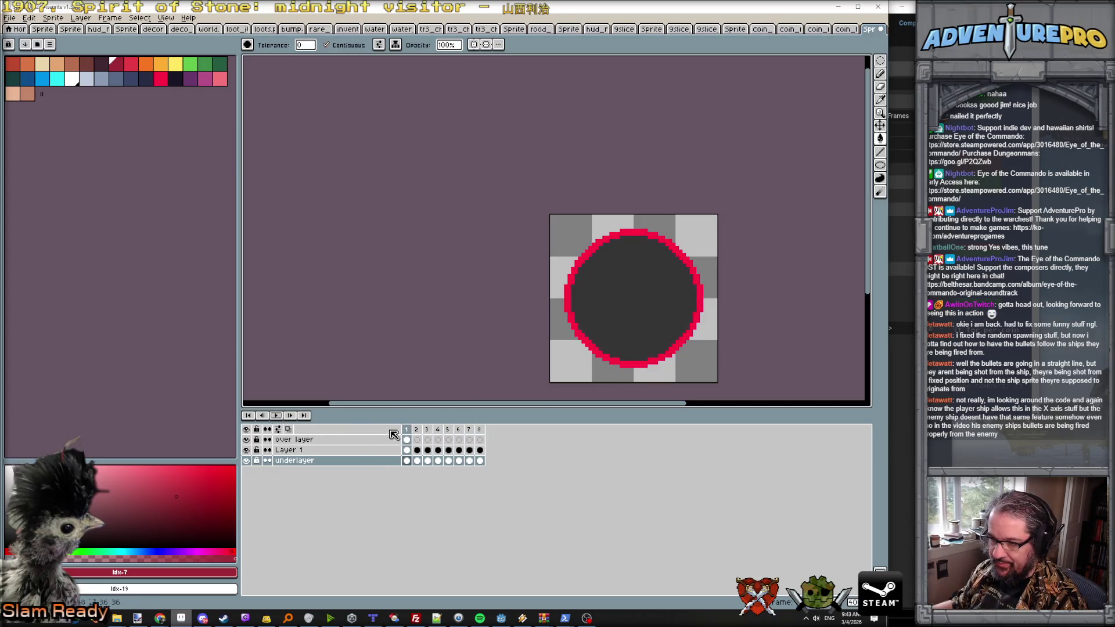
left_click(420, 431)
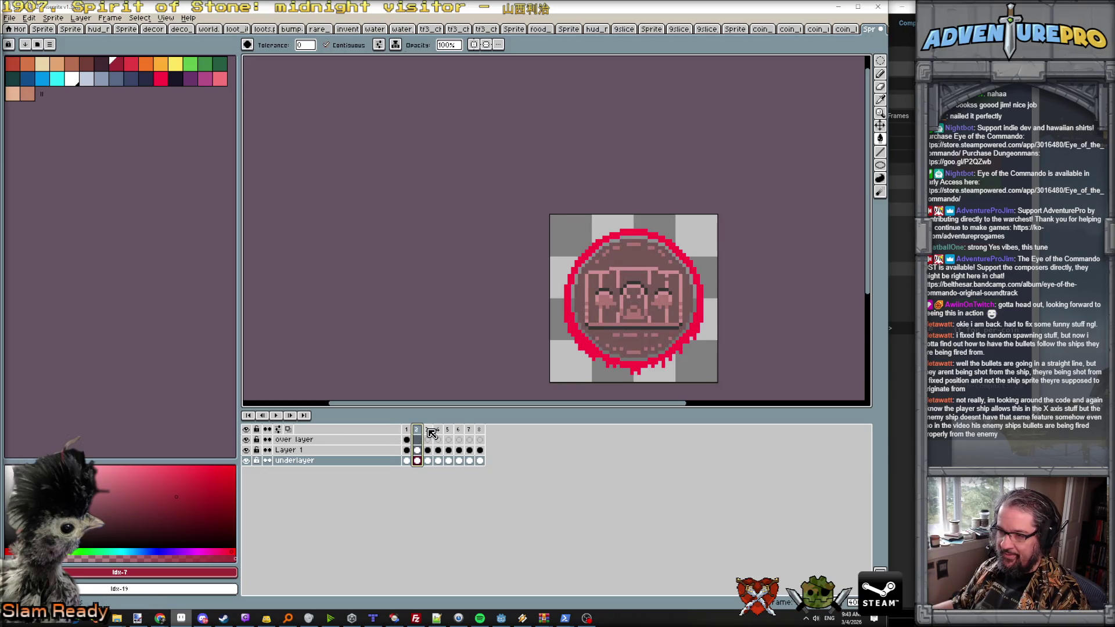
left_click(428, 430)
left_click(438, 430)
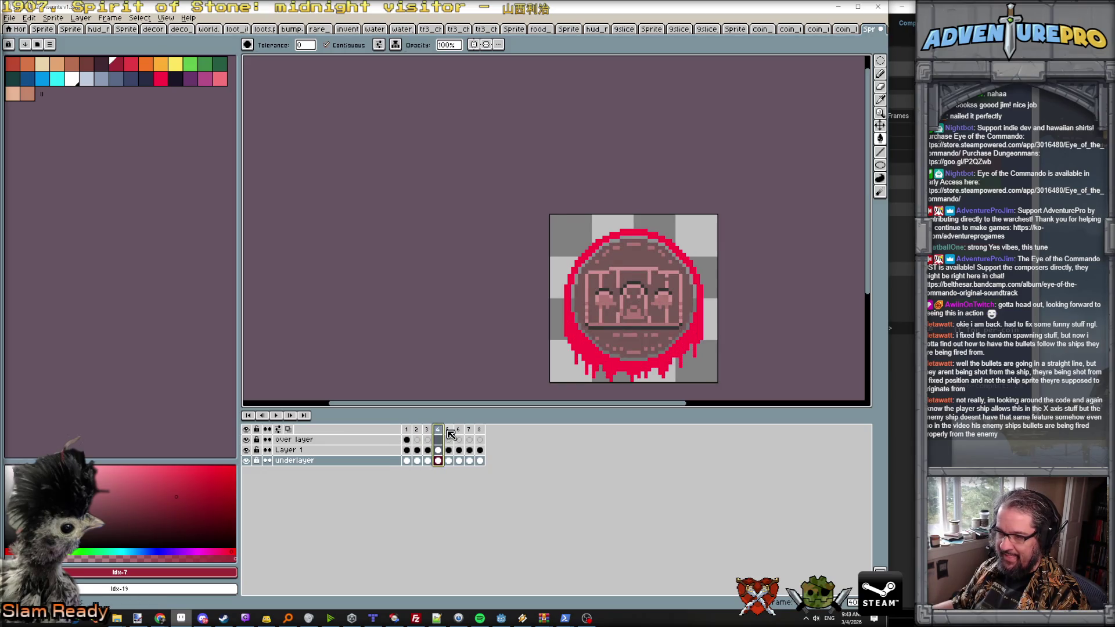
left_click(448, 430)
left_click(459, 431)
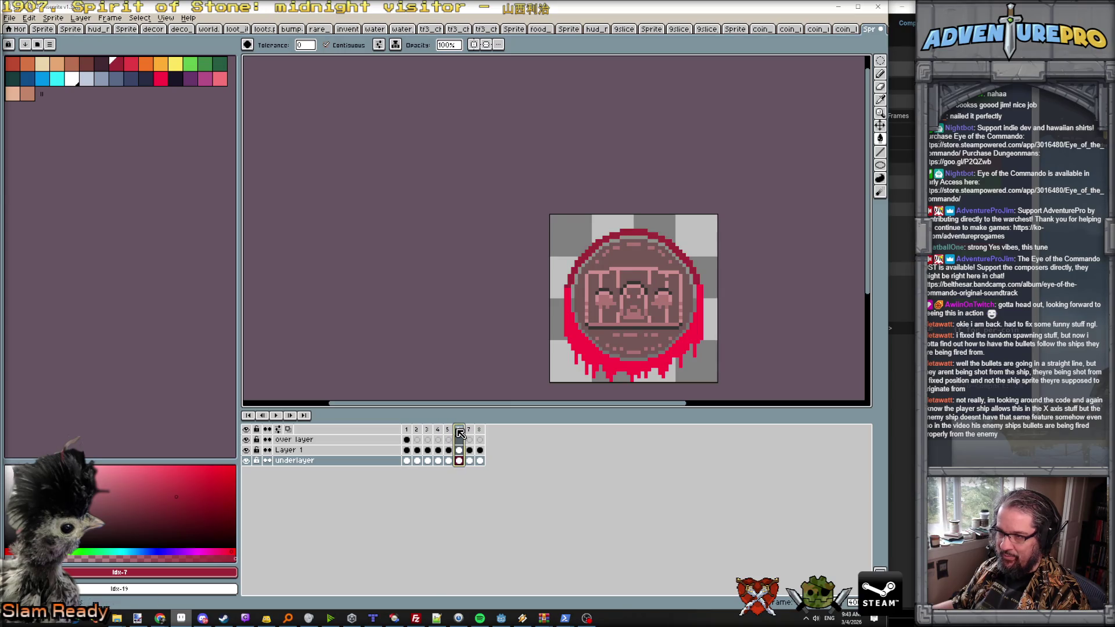
scroll(570, 281, "up", 1)
key("b")
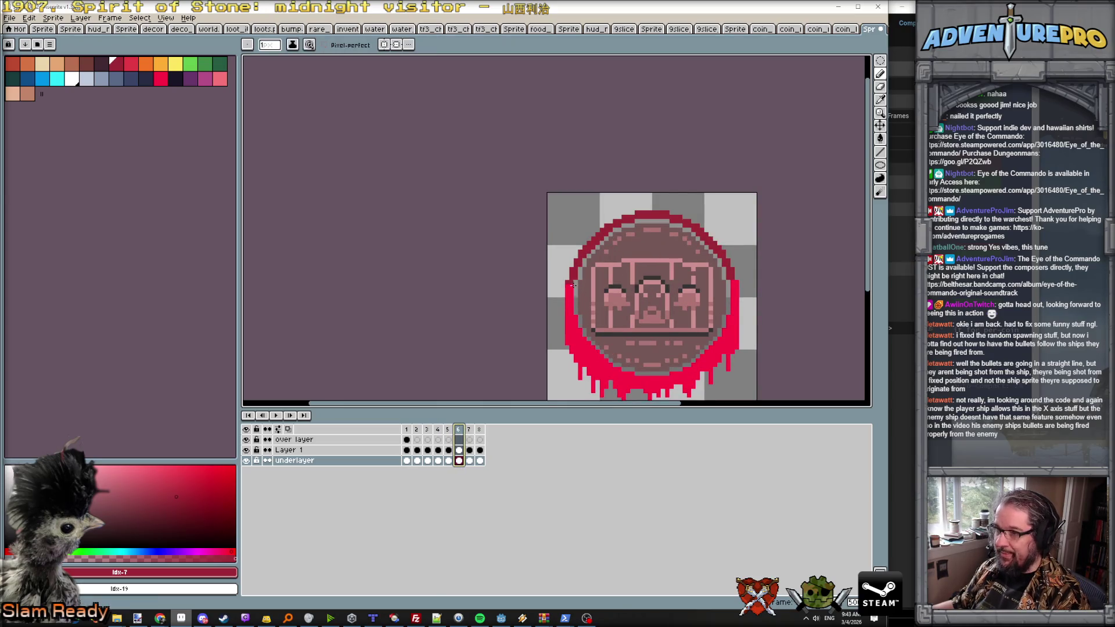
left_click_drag(567, 286, 567, 301)
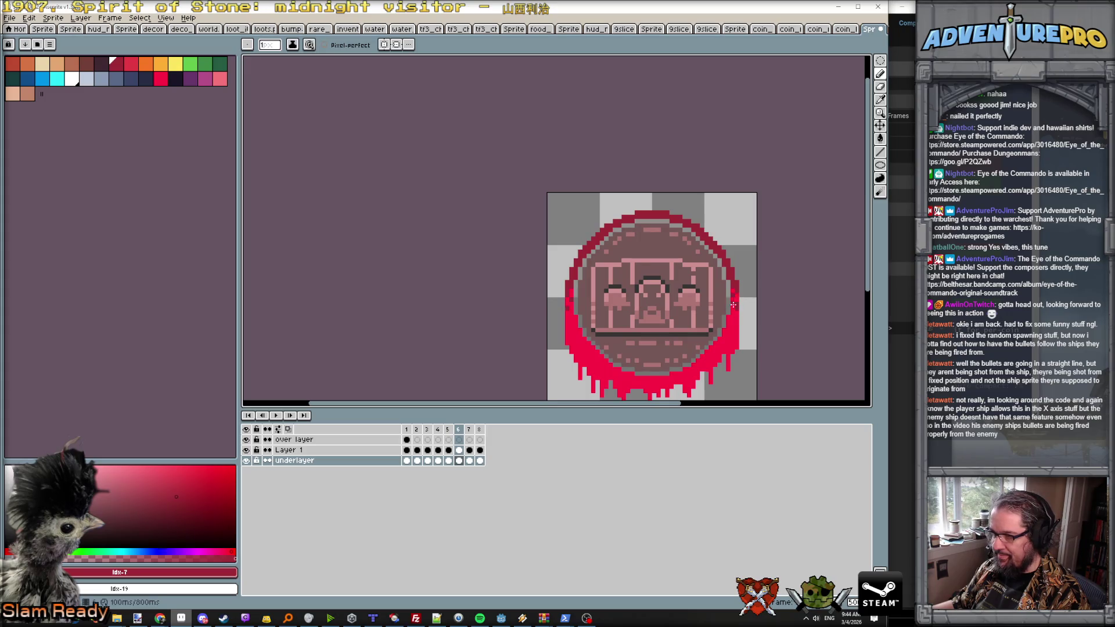
Step: On frame 7, switch the colour from bright pink #FF0044 to dark red #9E2835, then advance to frame 8
key("period")
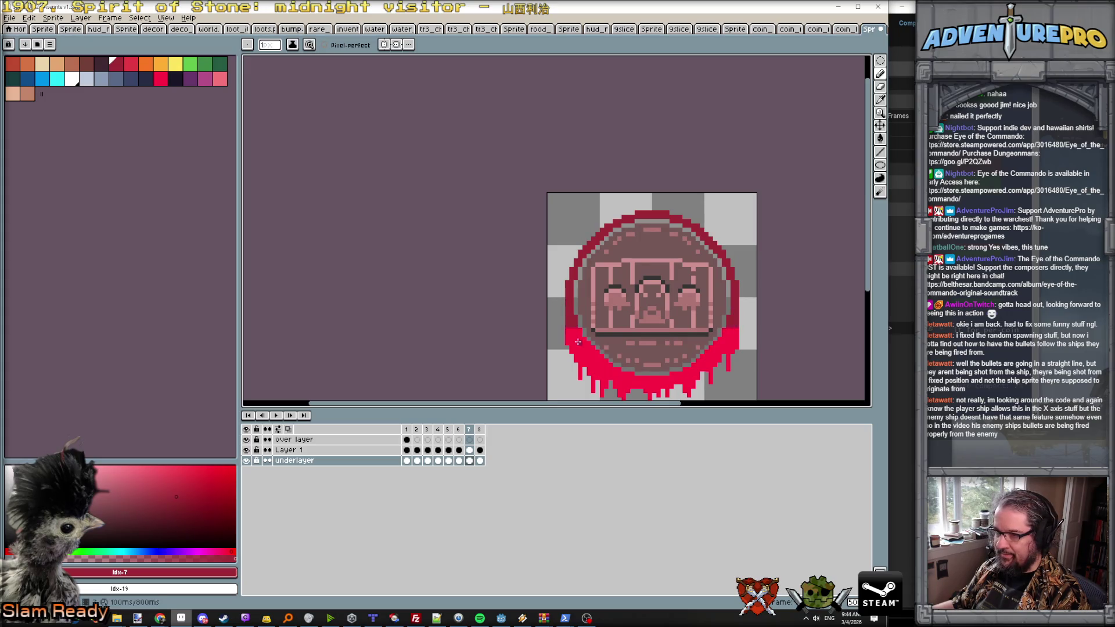
left_click(569, 321, "alt")
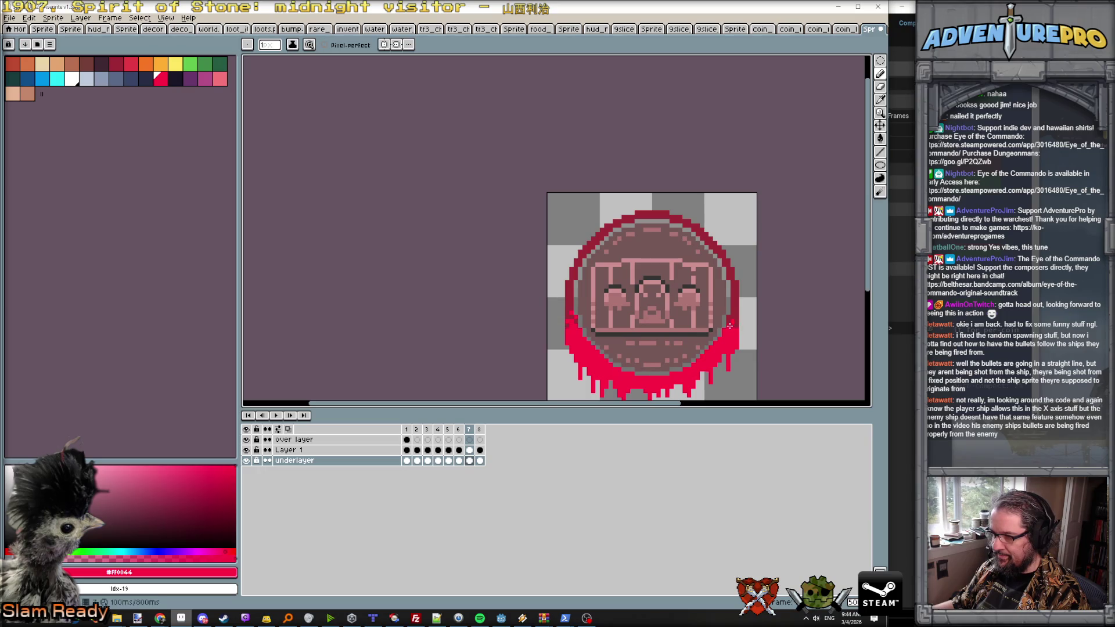
left_click(734, 311, "alt")
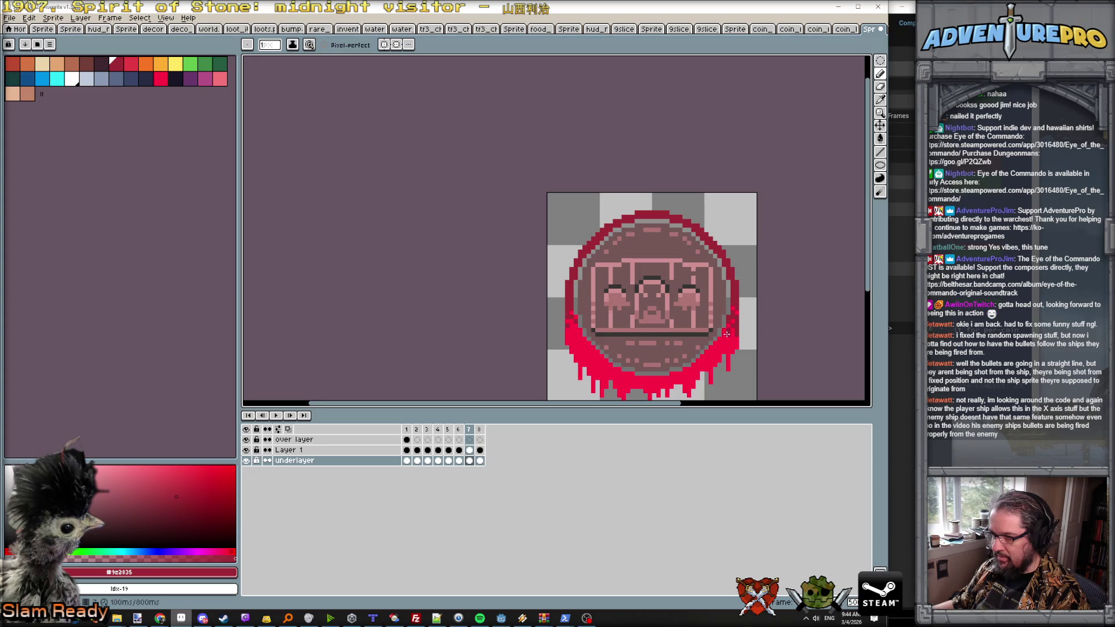
key("period")
scroll(591, 358, "down", 2)
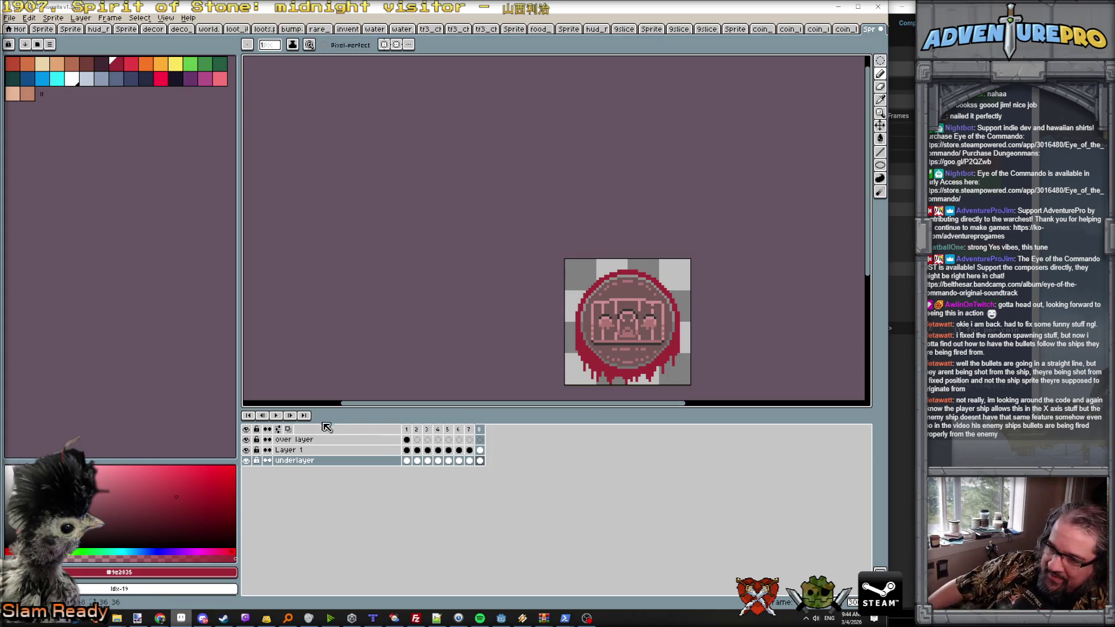
Step: Play the animation, then open Cel Properties for the over layer's frame 2 cel
left_click(276, 416)
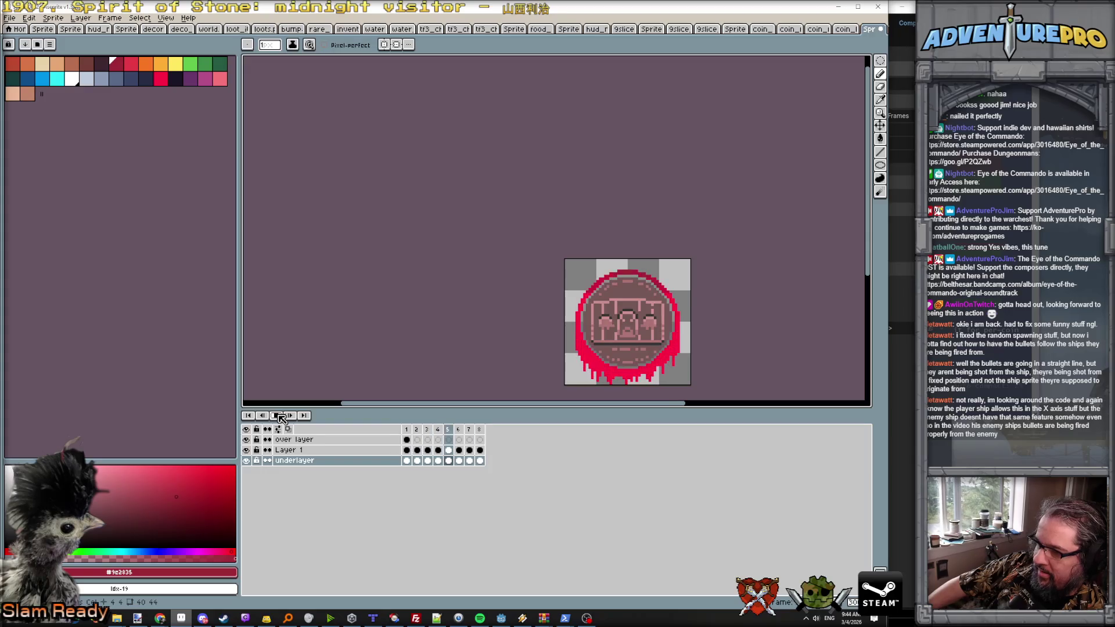
left_click(280, 416)
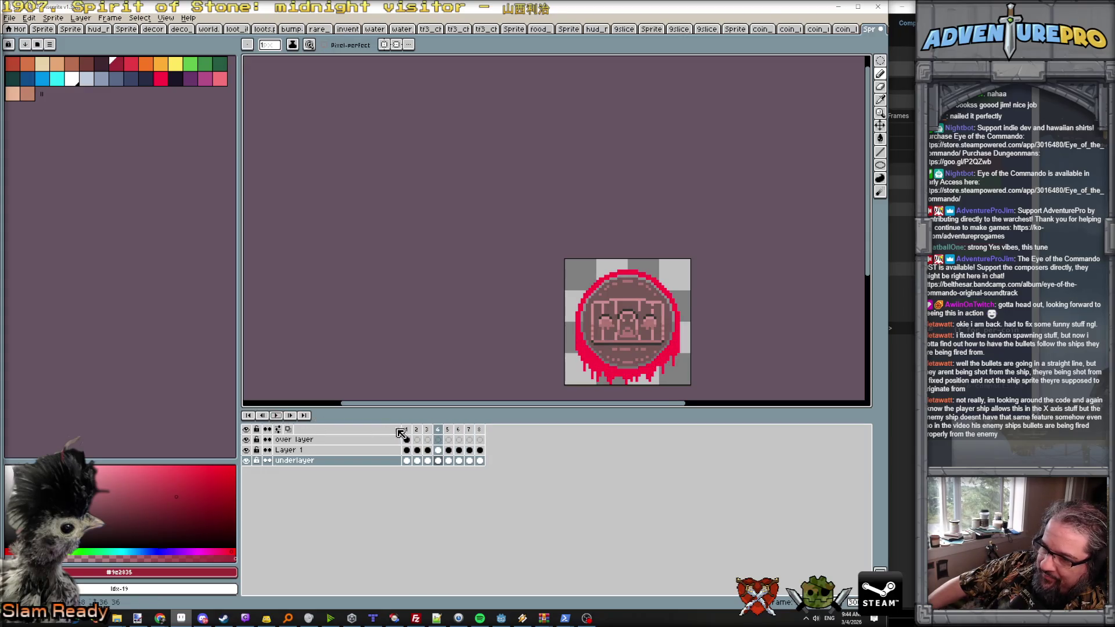
left_click(408, 429)
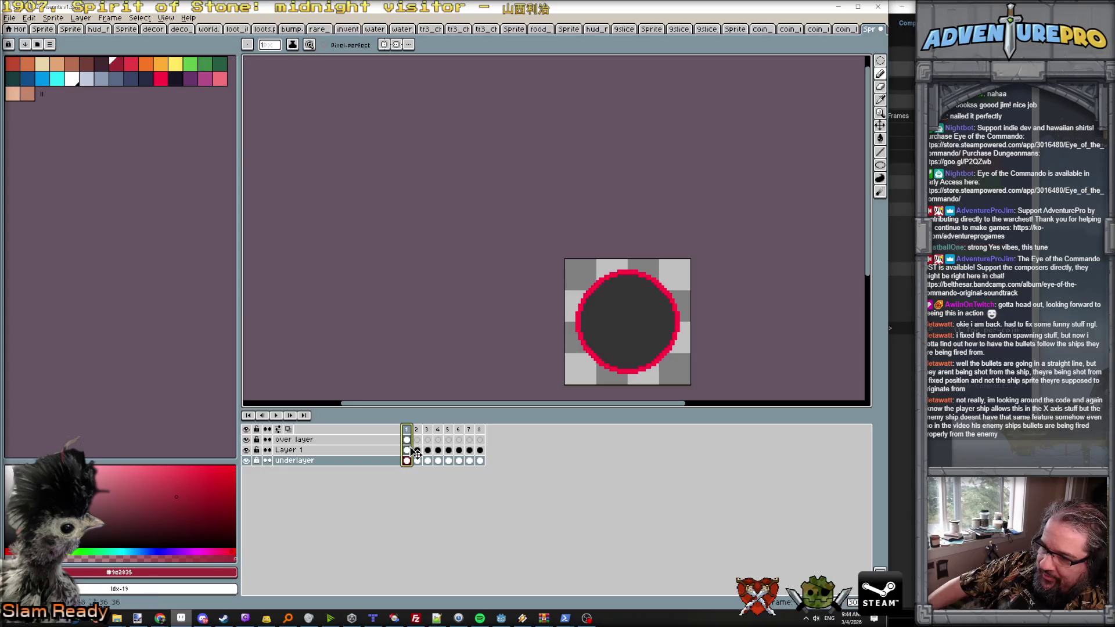
left_click(408, 451)
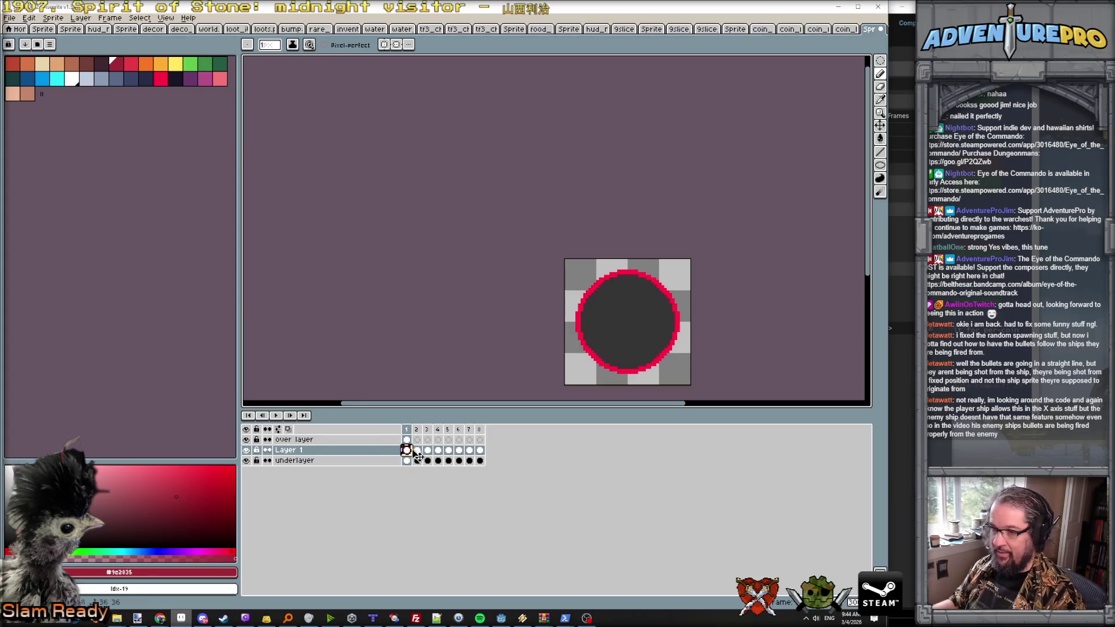
left_click(409, 440)
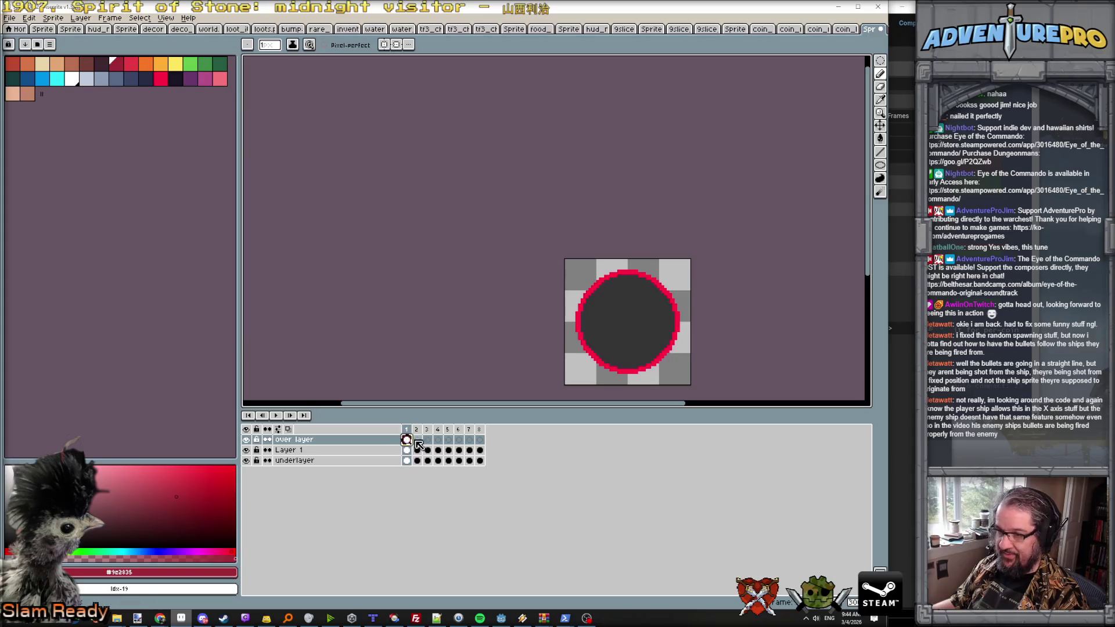
left_click(418, 439)
double_click(417, 439)
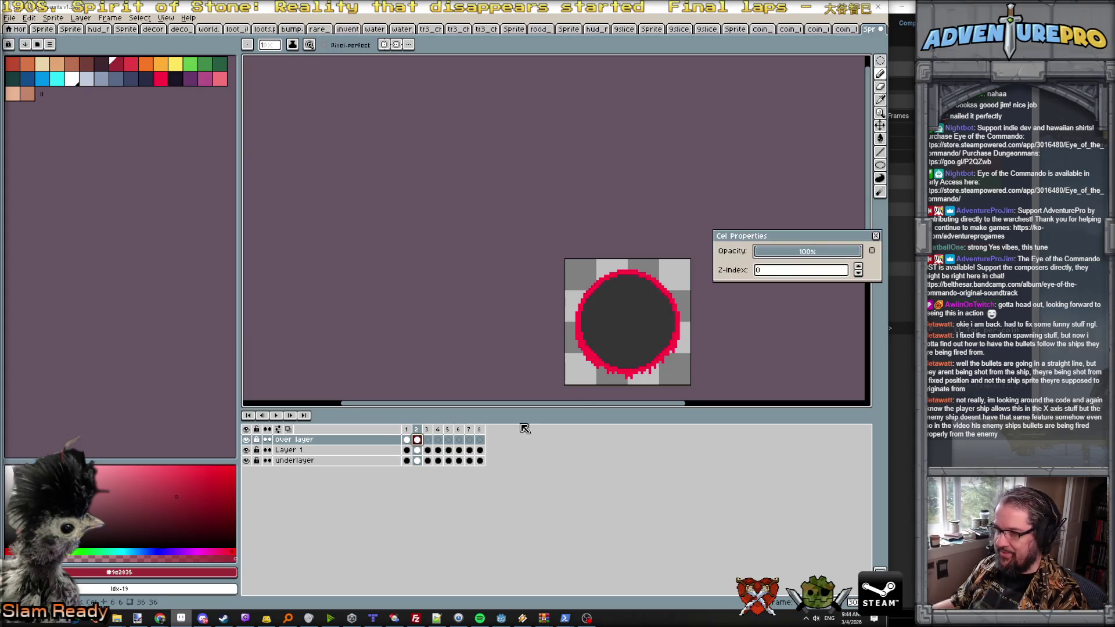
Step: Set the over layer's frame 2 cel opacity to about 50%, then move to frame 3
left_click(813, 257)
left_click_drag(813, 257, 811, 257)
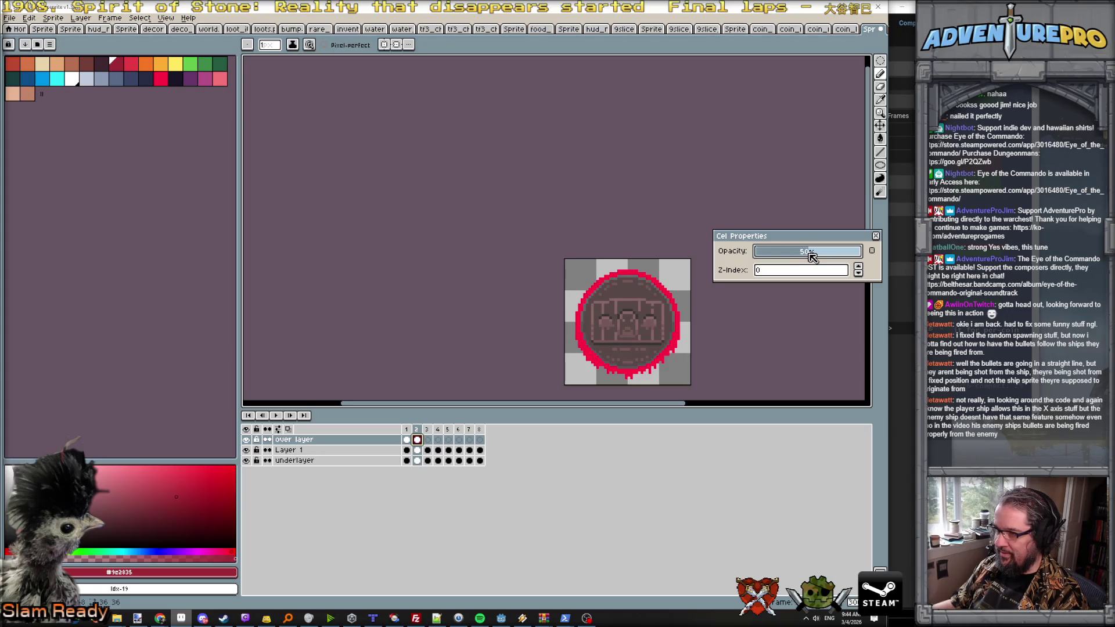
key("Left")
key("Right")
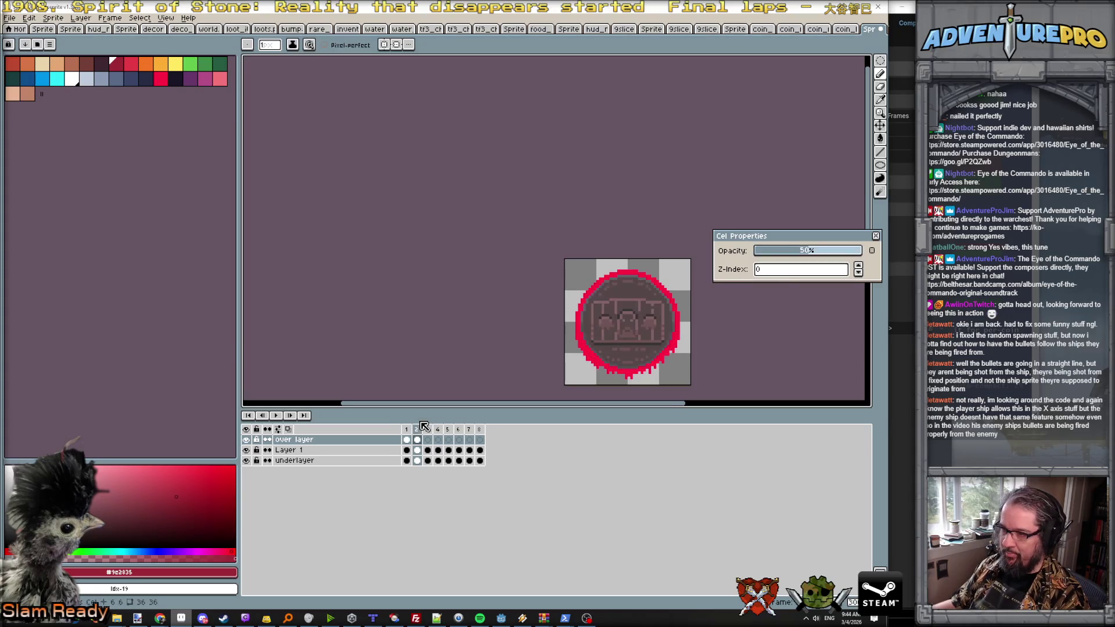
key("Right")
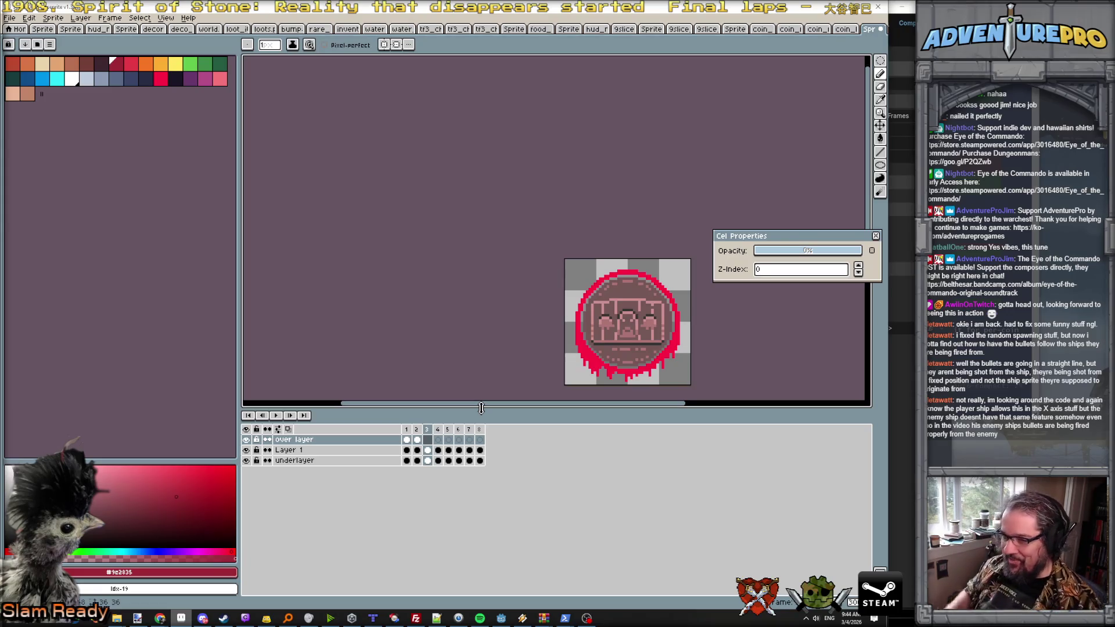
scroll(563, 325, "up", 1)
key("Left")
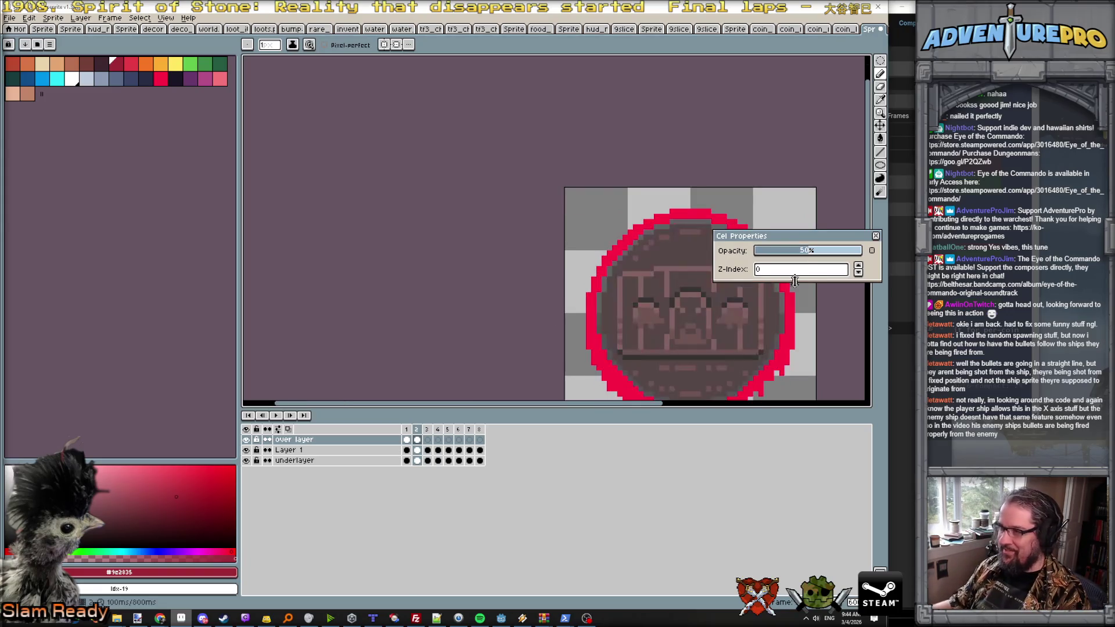
key("Right")
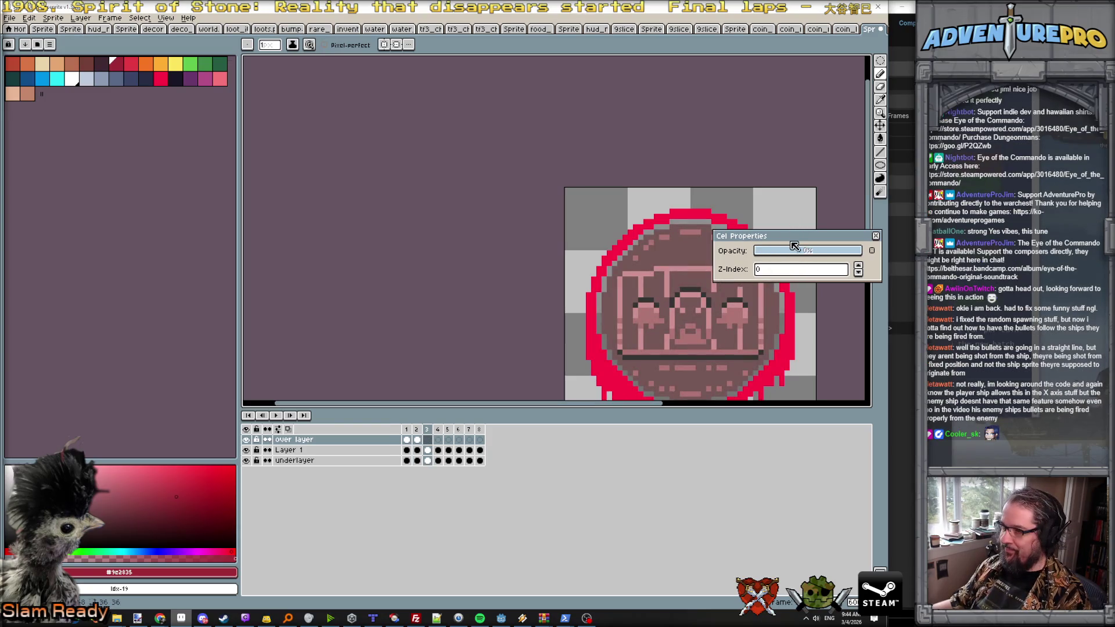
Step: Sample dark grey #343434 and draw a horizontal line along the emblem's top on frame 3
left_click_drag(799, 231, 960, 219)
left_click(682, 289, "alt")
left_click_drag(618, 277, 733, 269)
key("ctrl+z")
left_click_drag(655, 269, 759, 273)
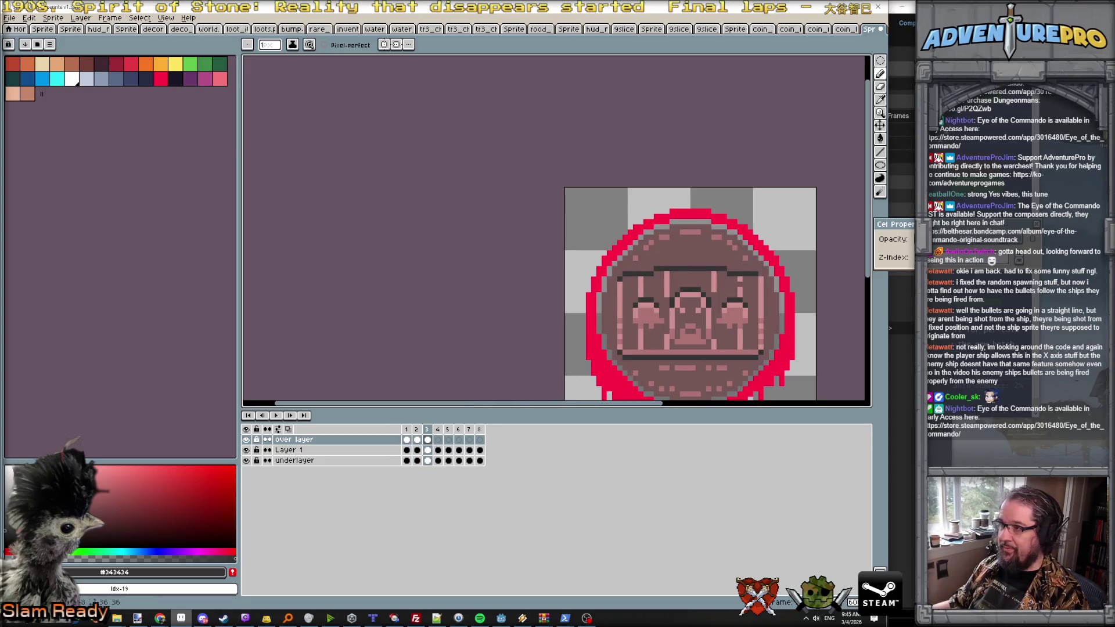
Step: On frame 3, raise the dark top bar one pixel and add short dark posts beneath it
left_click(879, 125)
left_click_drag(741, 290, 742, 287)
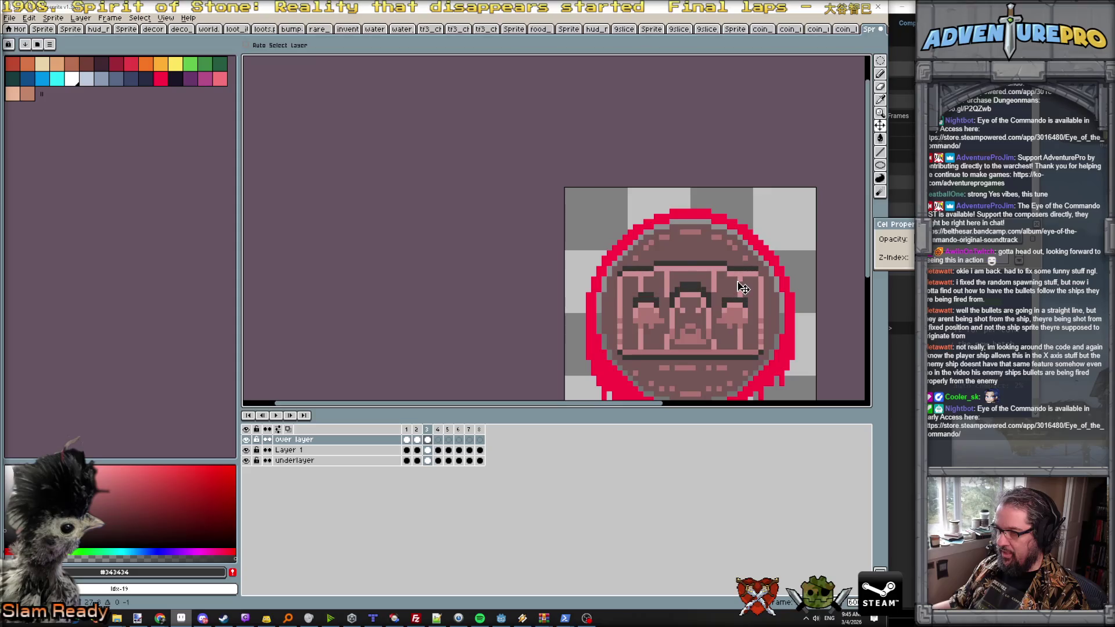
key("b")
left_click_drag(618, 275, 618, 290)
left_click(640, 275)
left_click(667, 268)
left_click(713, 269)
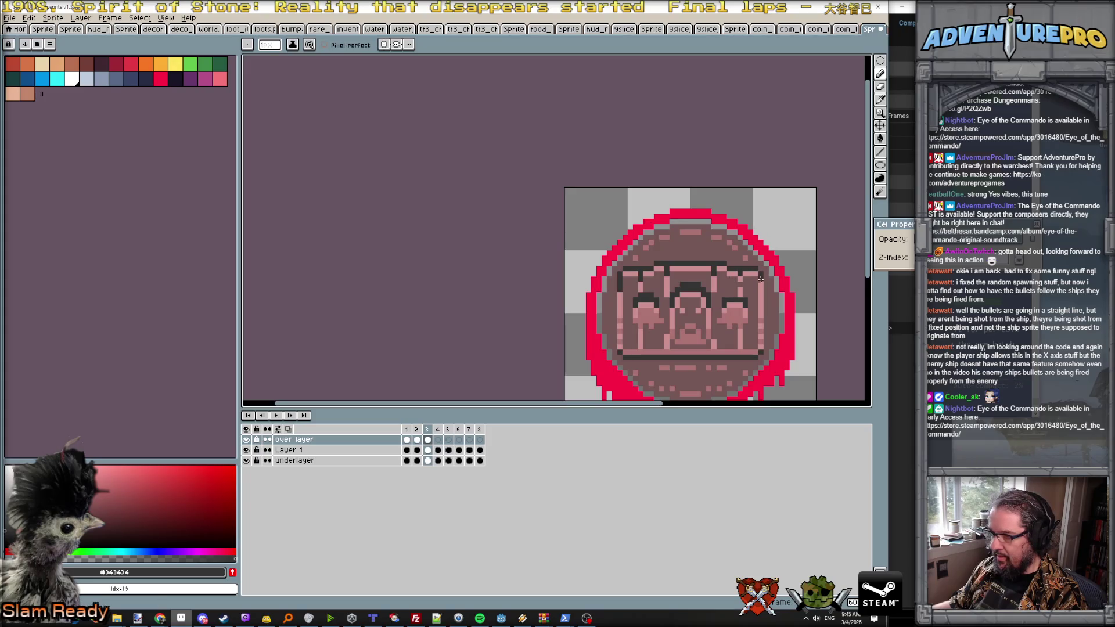
left_click(952, 238)
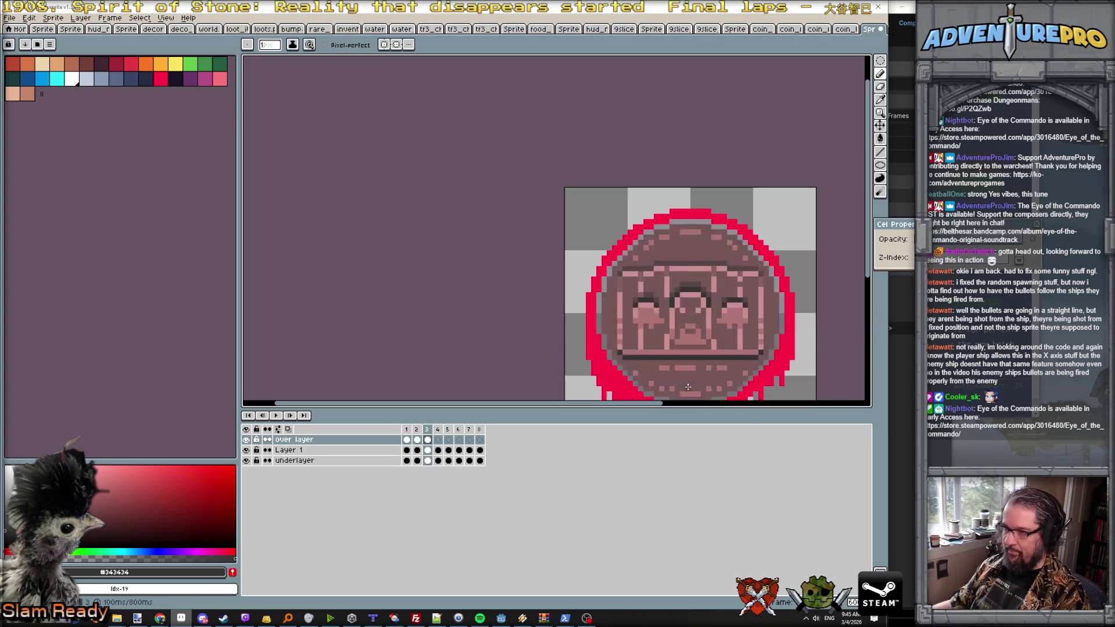
Step: On frame 4, nudge the over layer detail up and sample dark grey #343434 again
left_click(438, 440)
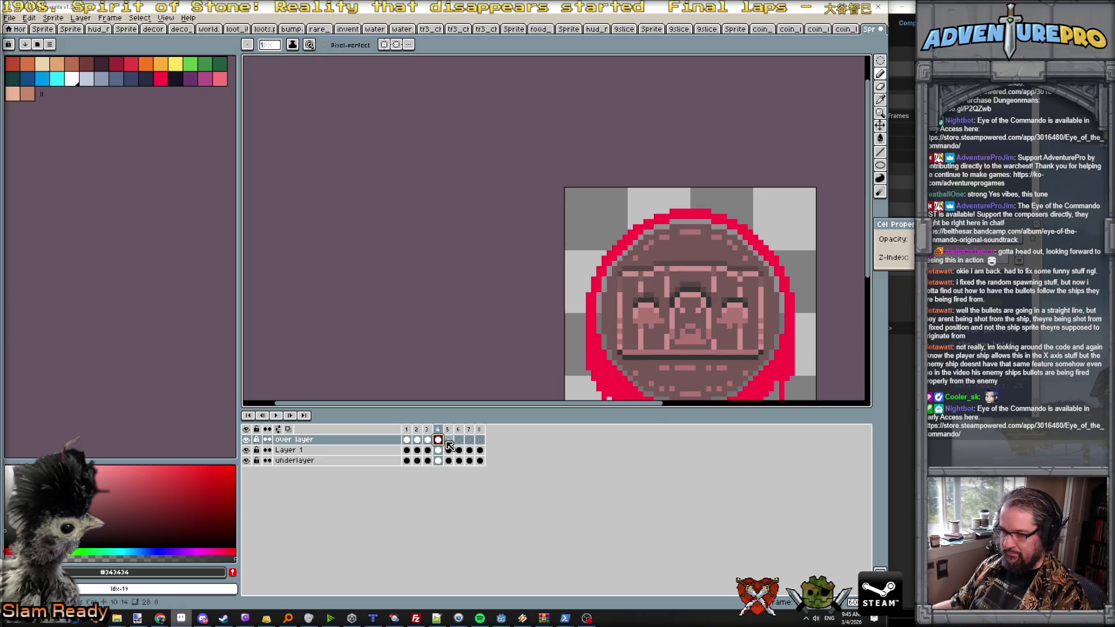
left_click(880, 125)
left_click_drag(718, 291, 718, 286)
key("b")
left_click(668, 268, "alt")
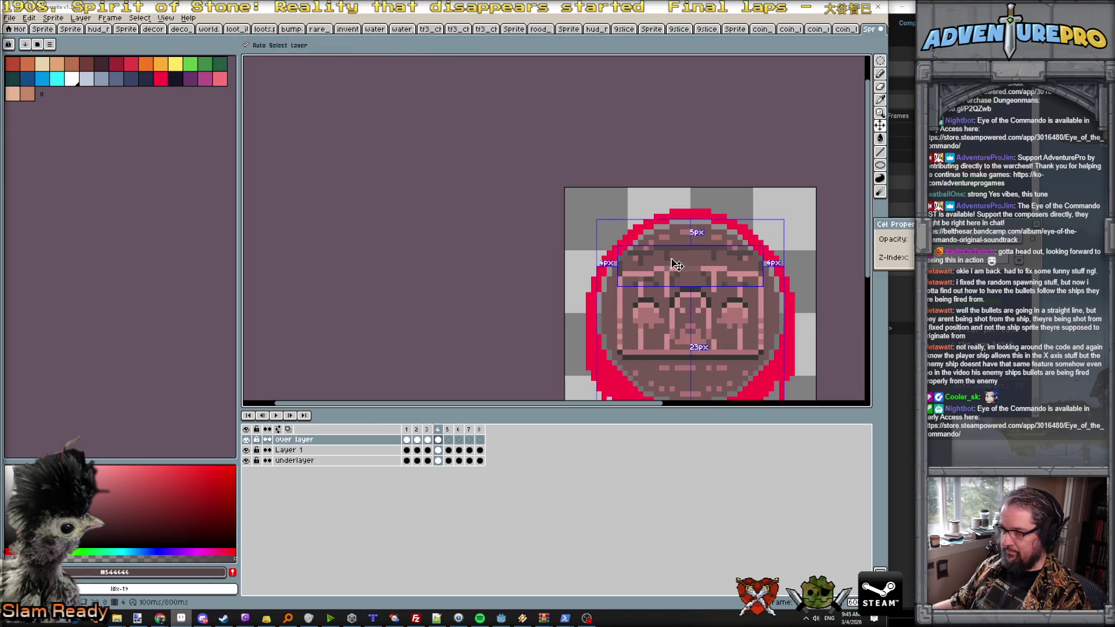
key("Left")
key("Left")
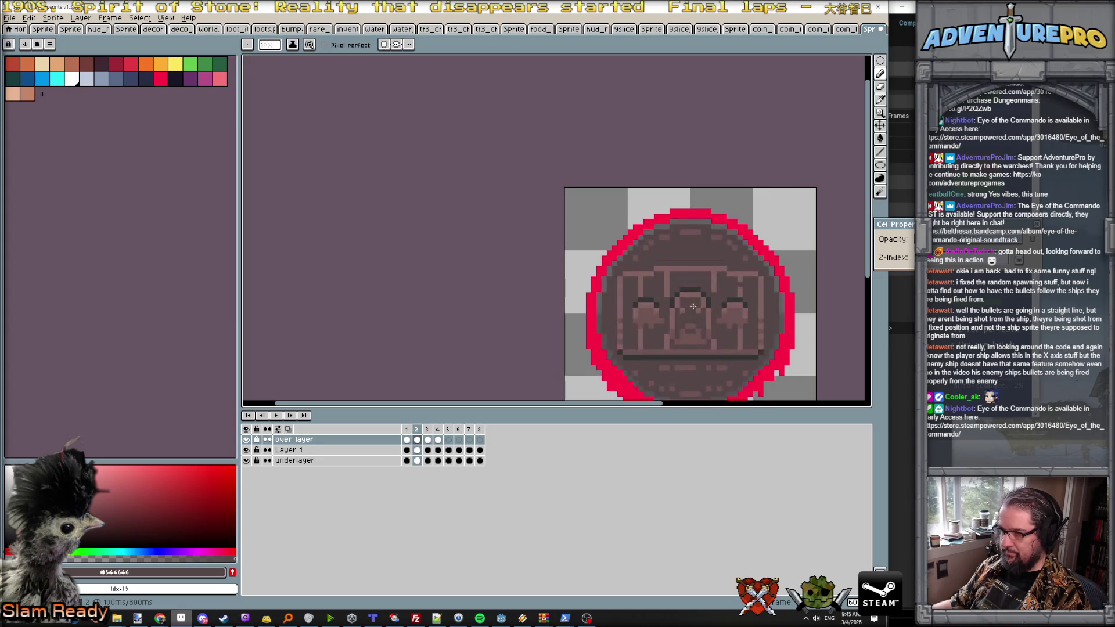
key("Right")
left_click(687, 291, "alt")
key("Right")
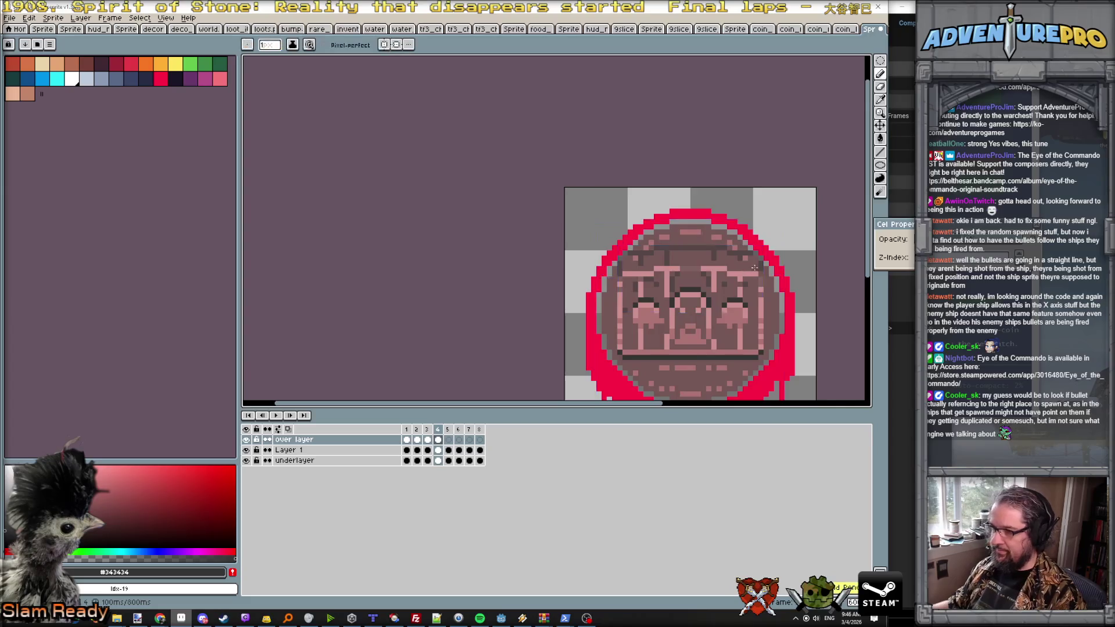
Step: Play and stop the coin animation, then select the over layer's frames 3 and 4
scroll(770, 283, "down", 4)
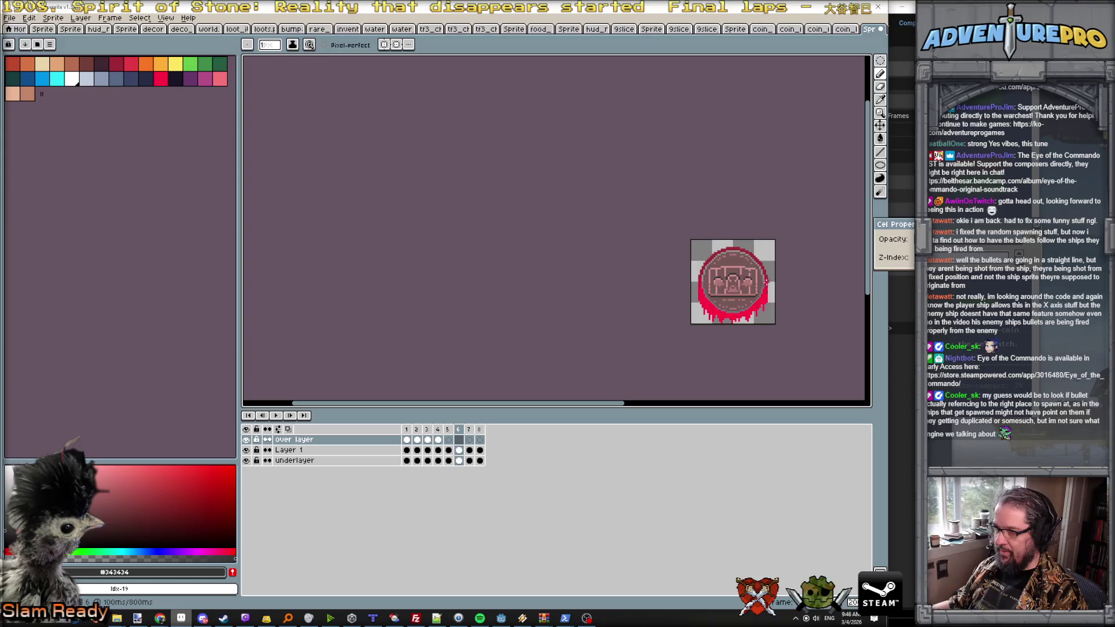
left_click(277, 415)
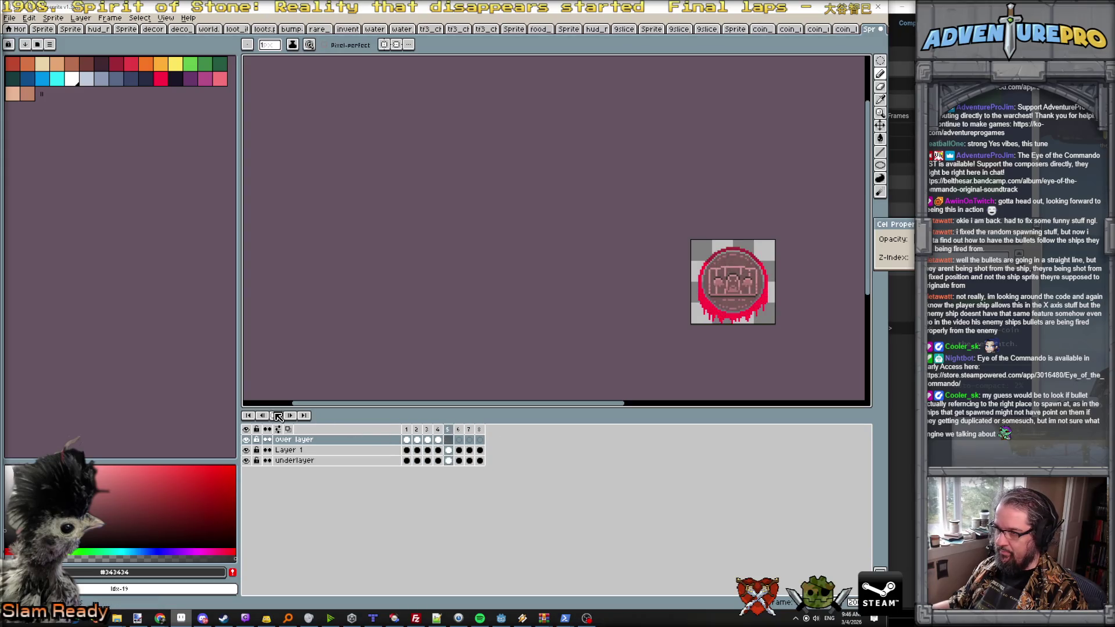
left_click(273, 417)
left_click(428, 441)
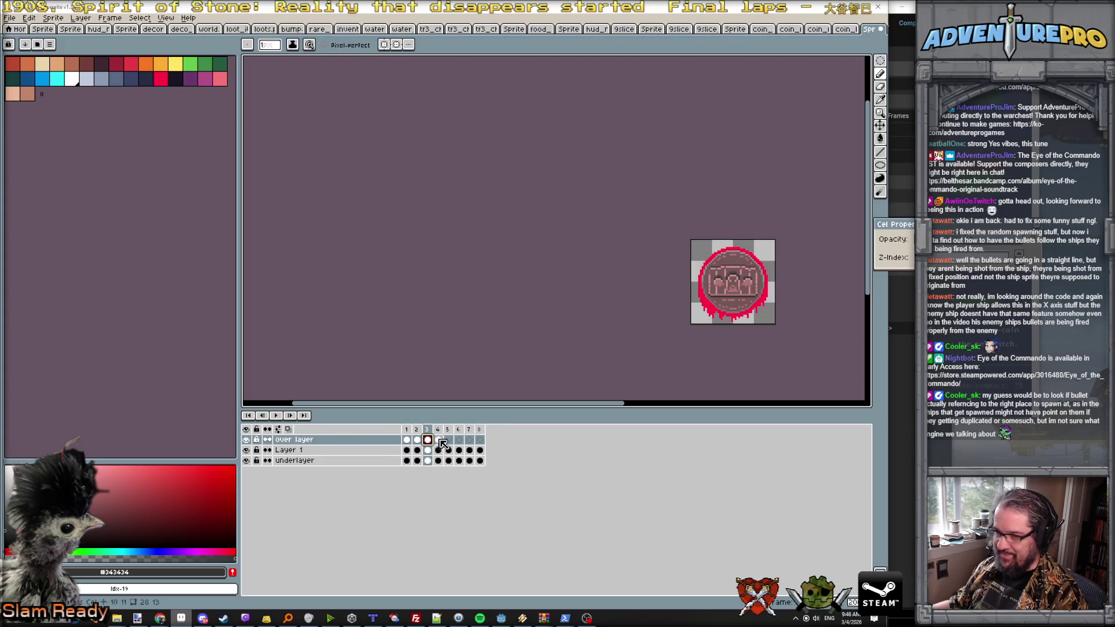
left_click(437, 440)
Step: Zoom in on the coin and step between frames 3 and 5 to compare the drips
scroll(557, 380, "up", 1)
mouse_move(604, 344)
left_mouse_down()
mouse_move(503, 301)
mouse_move(389, 301)
left_mouse_up()
scroll(524, 261, "up", 1)
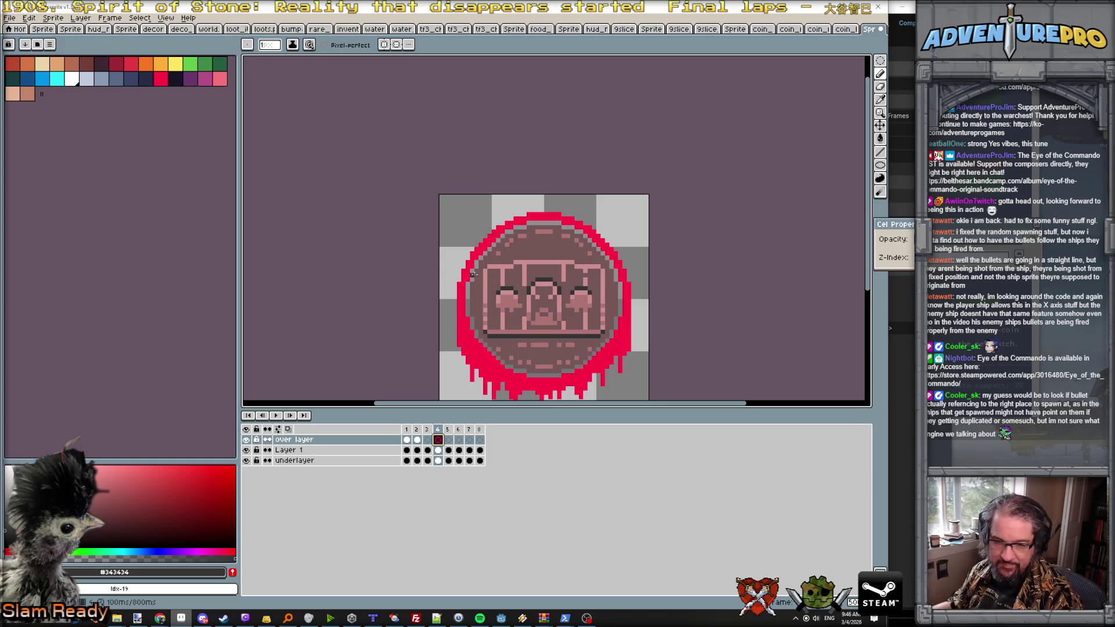
key("Left")
key("Left")
key("Left")
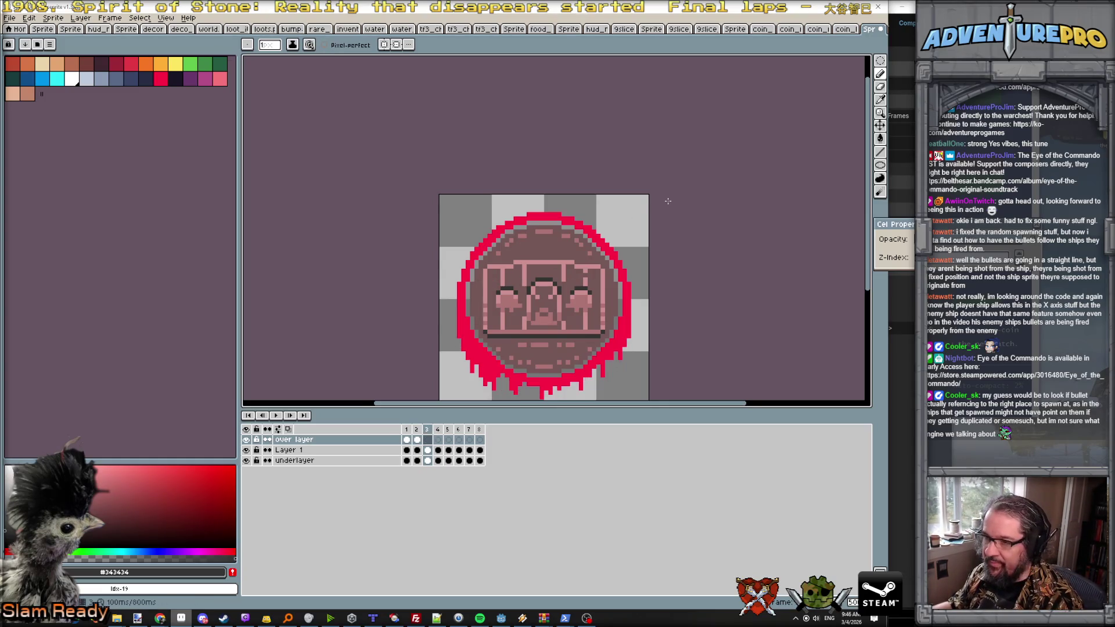
key("Right")
key("Right")
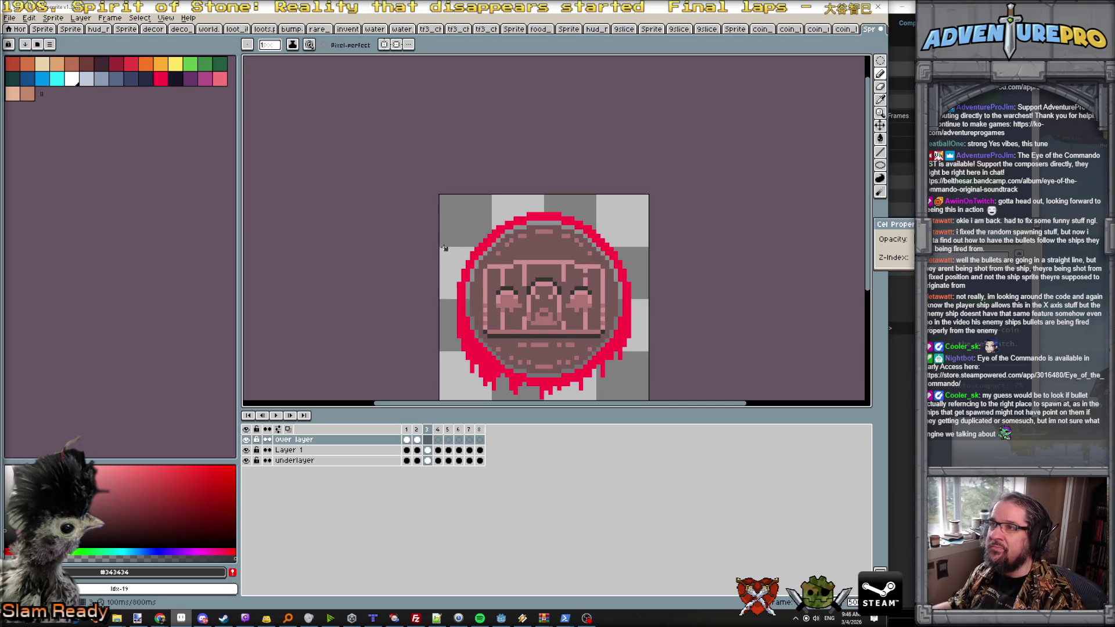
key("Right")
key("Right")
key("Right")
key("Right")
key("Right")
Step: Check and close frame 8's duration settings, zoom out, and stop playback on frame 8
key("p")
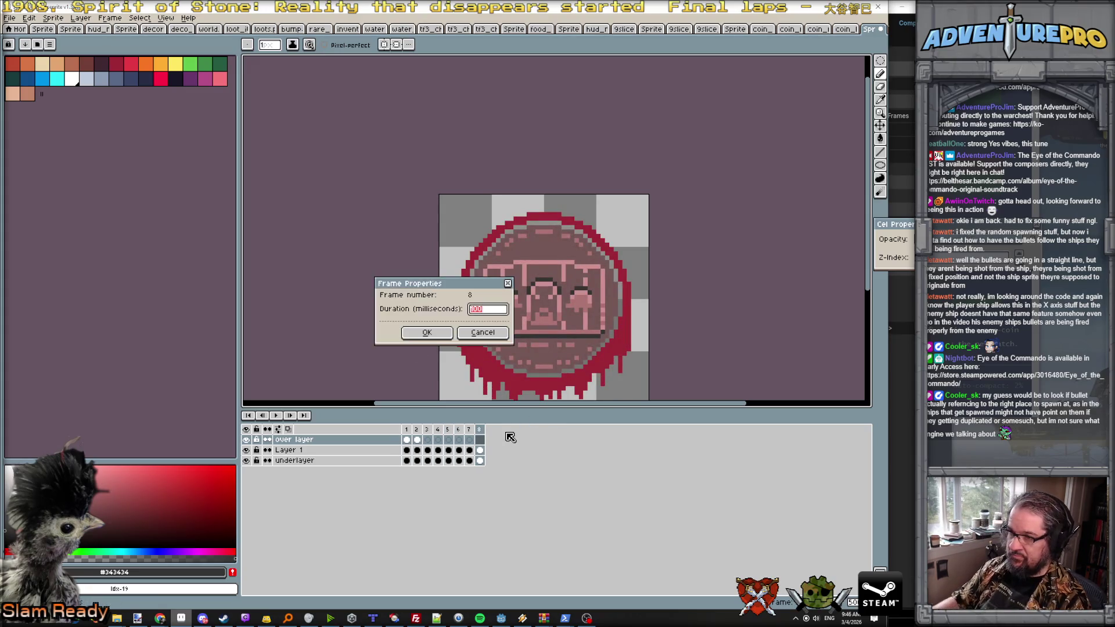
key("Return")
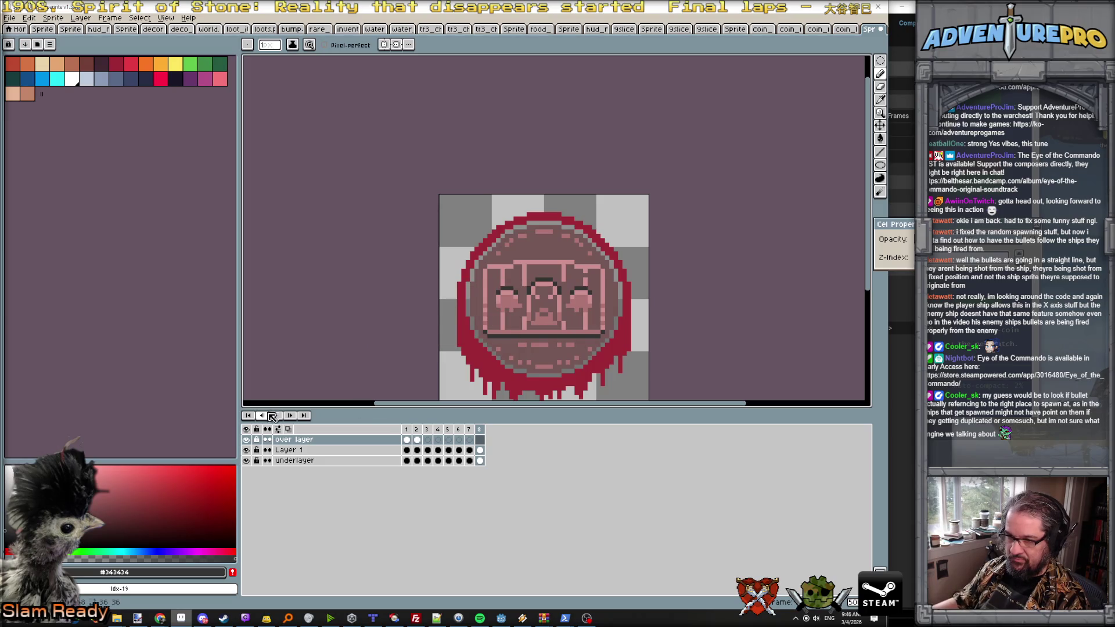
scroll(324, 311, "down", 3)
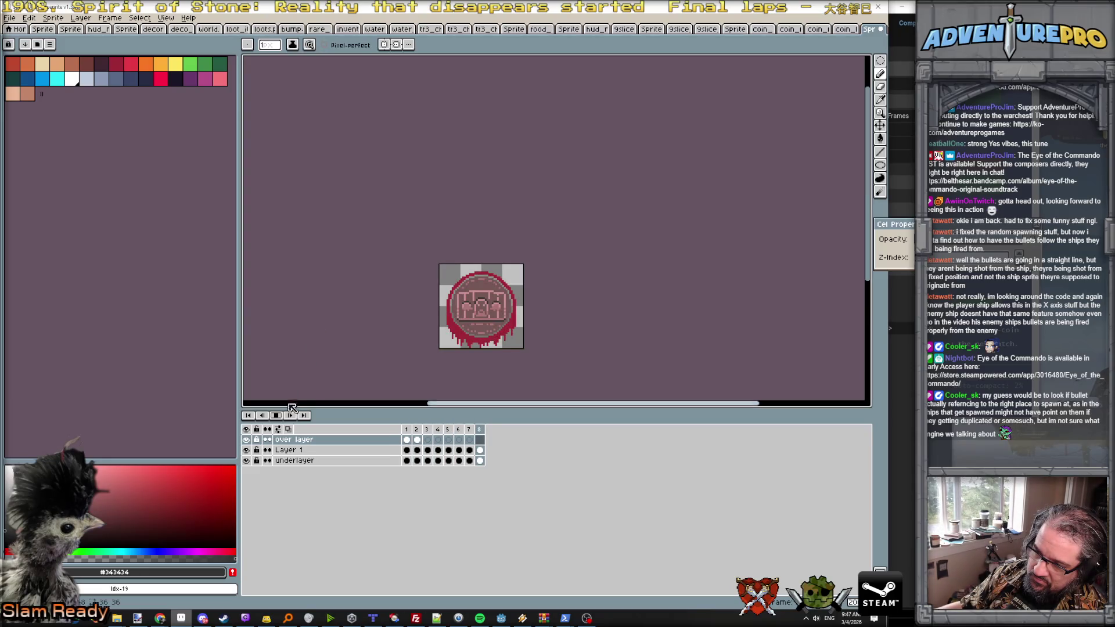
left_click(276, 417)
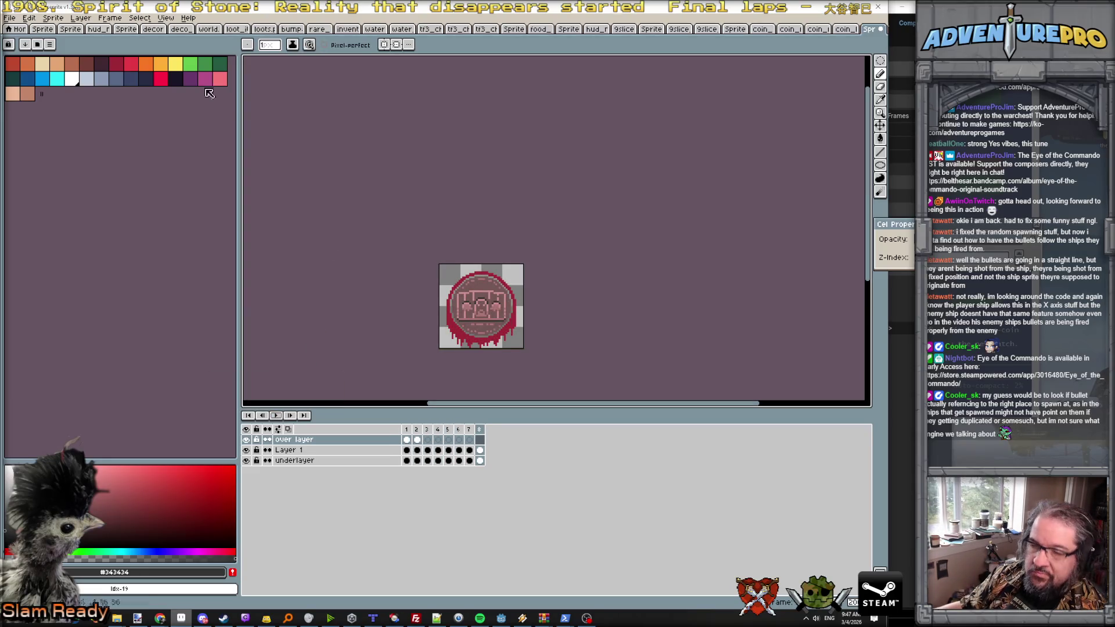
Step: Save the red coin as coin_land_tails.ase, fixing the stray 'e' in the name
left_click(11, 19)
left_click(26, 77)
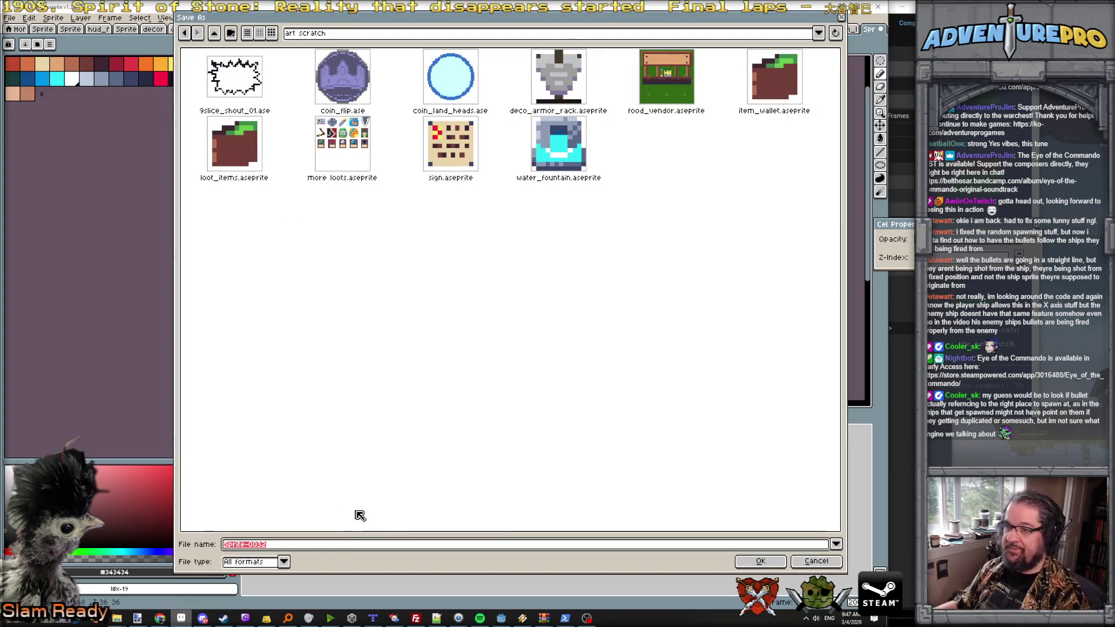
type("coin_land_tailse.ase")
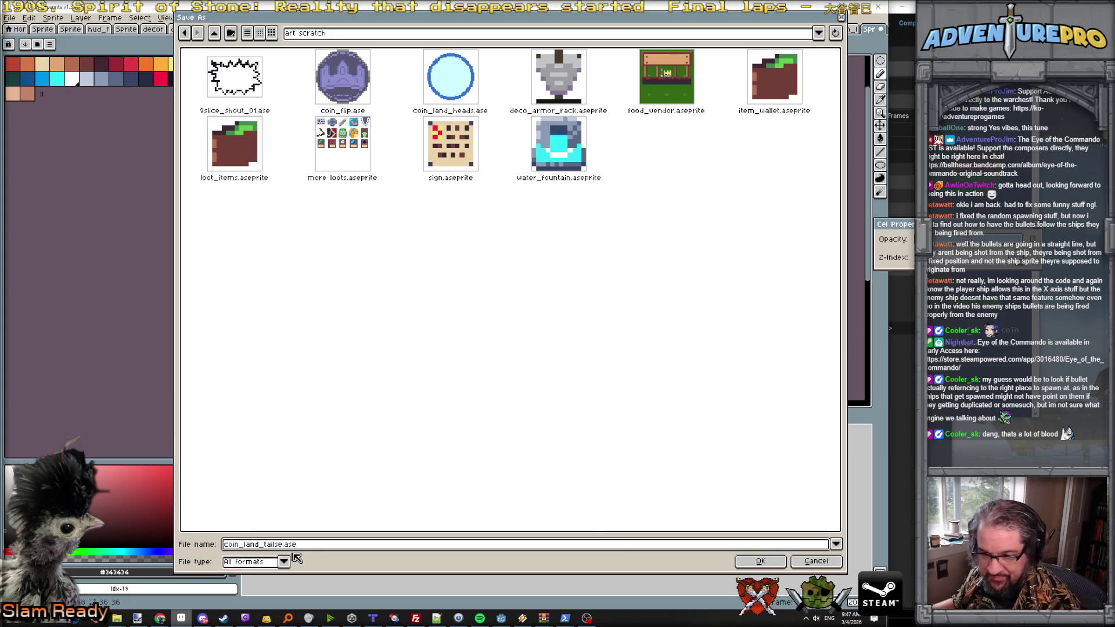
left_click(280, 544)
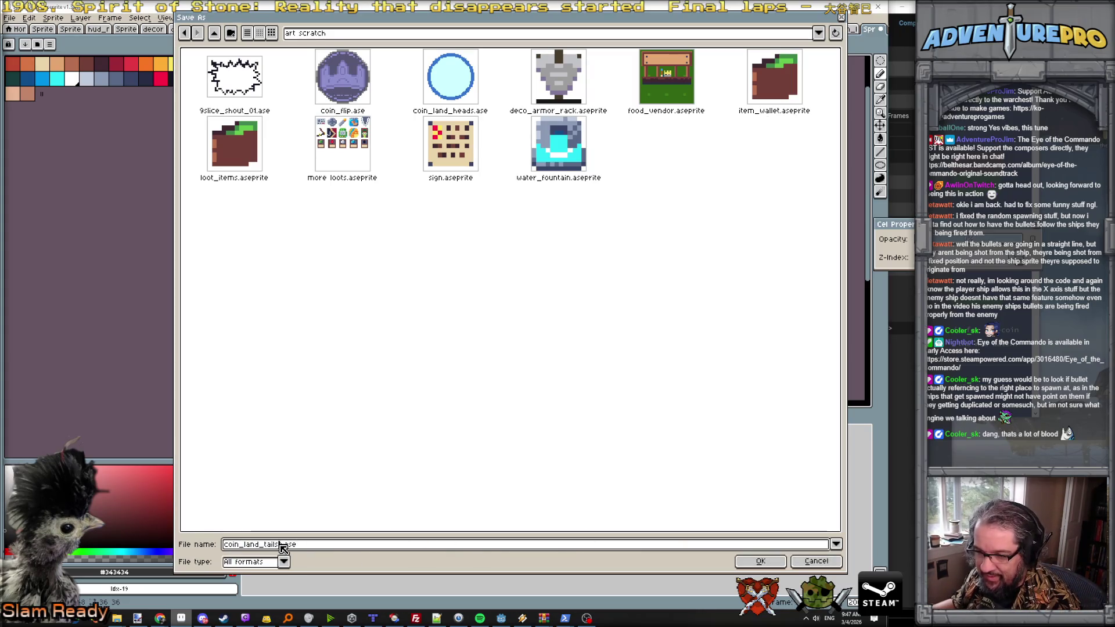
key("Delete")
key("Return")
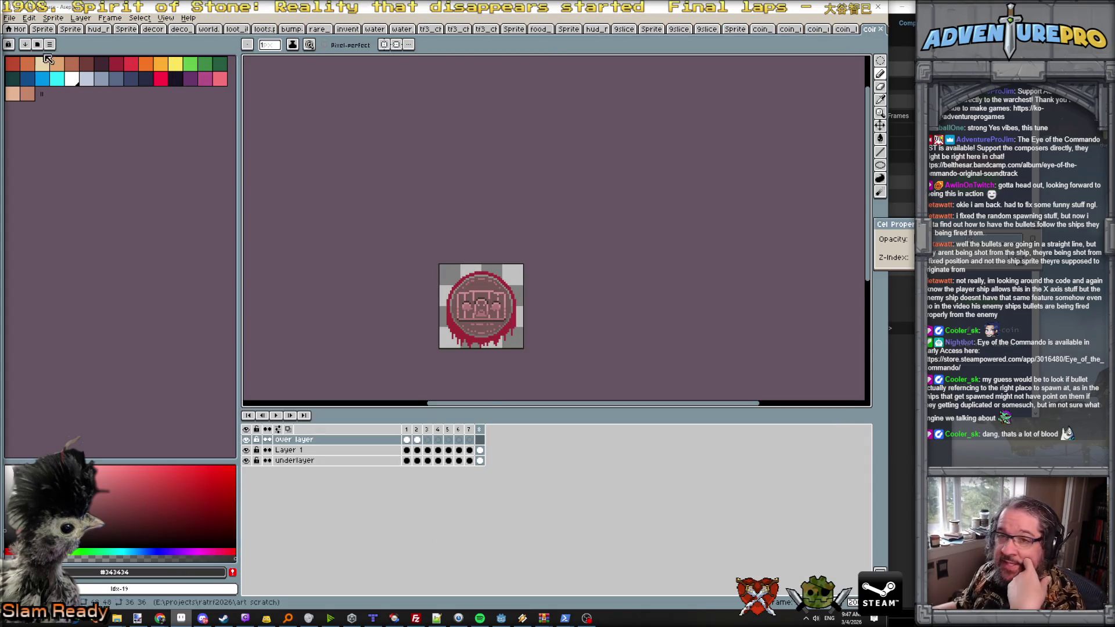
Step: Export the red coin as a sprite sheet with 4 columns
left_click(11, 18)
mouse_move(58, 107)
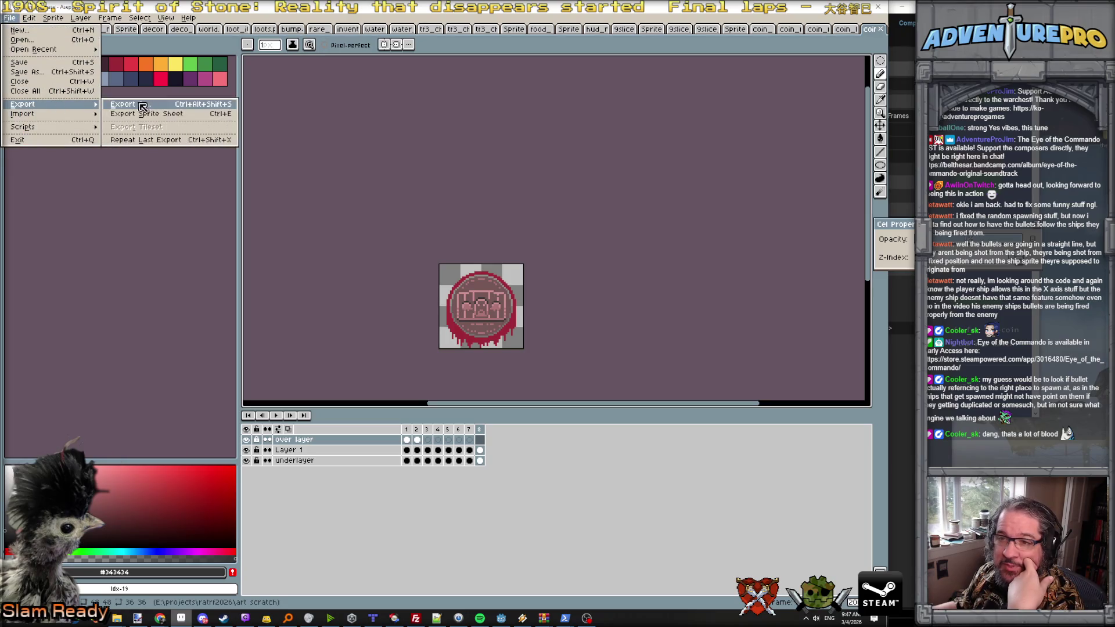
left_click(159, 118)
double_click(899, 163)
type("4")
left_click(896, 369)
Step: Close the exported sheet and both red coin documents
left_click(847, 31)
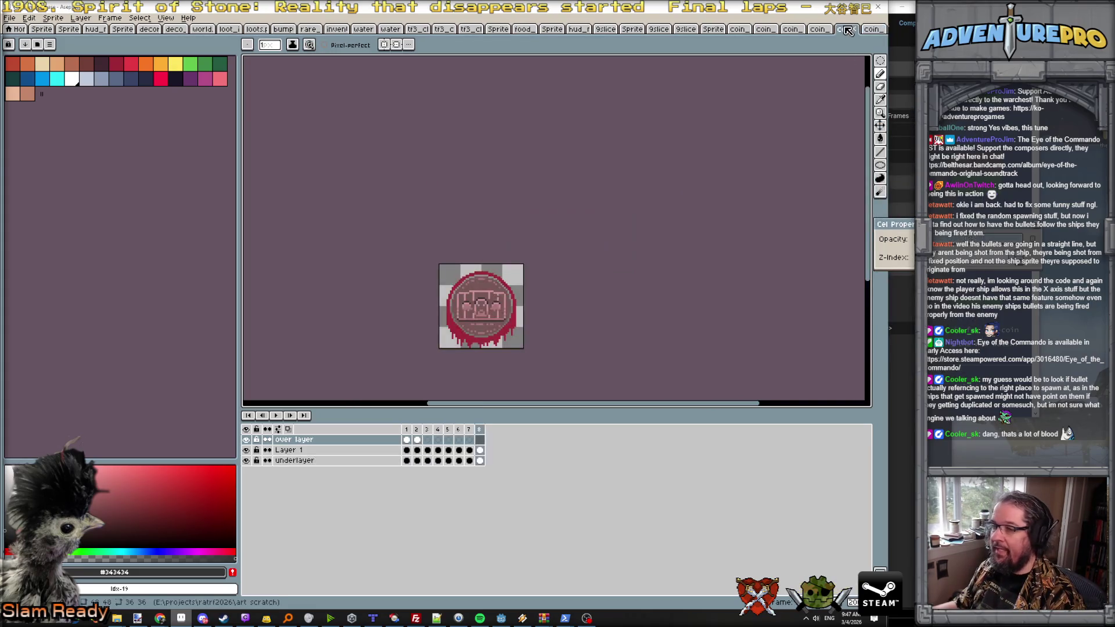
left_click(847, 30)
left_click(847, 30)
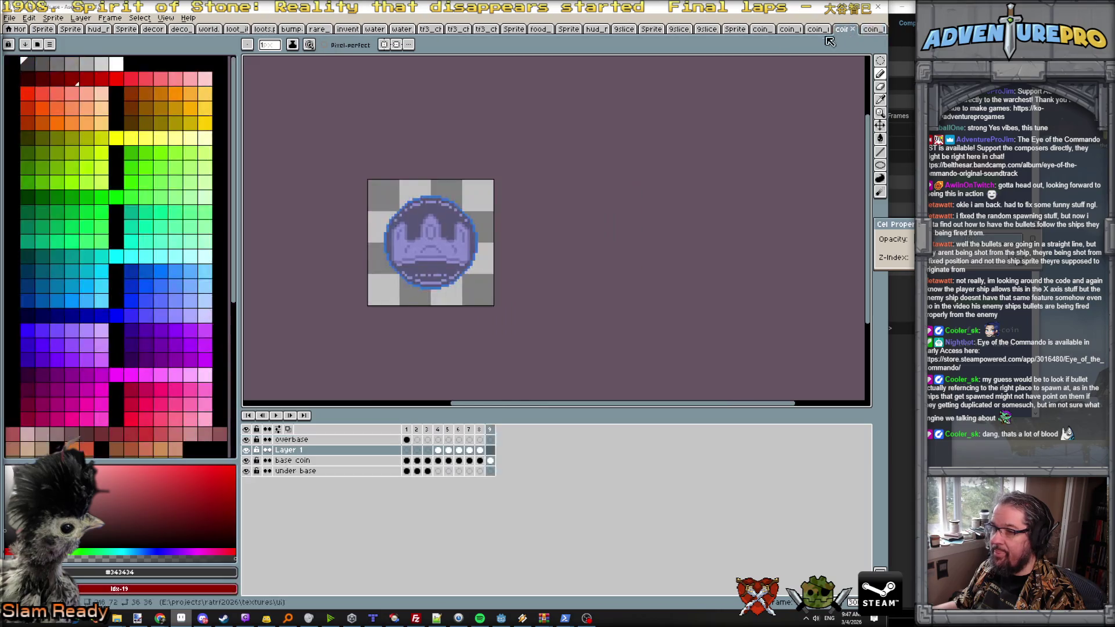
Step: Export the blue coin's frames as a sprite sheet with default settings
left_click(11, 19)
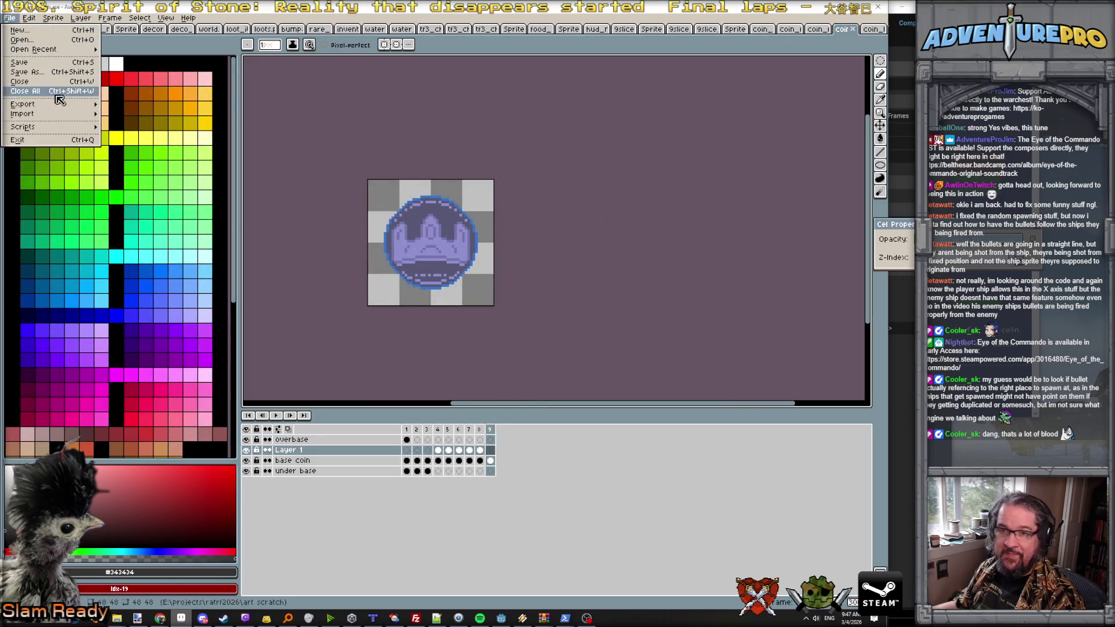
mouse_move(58, 107)
left_click(168, 116)
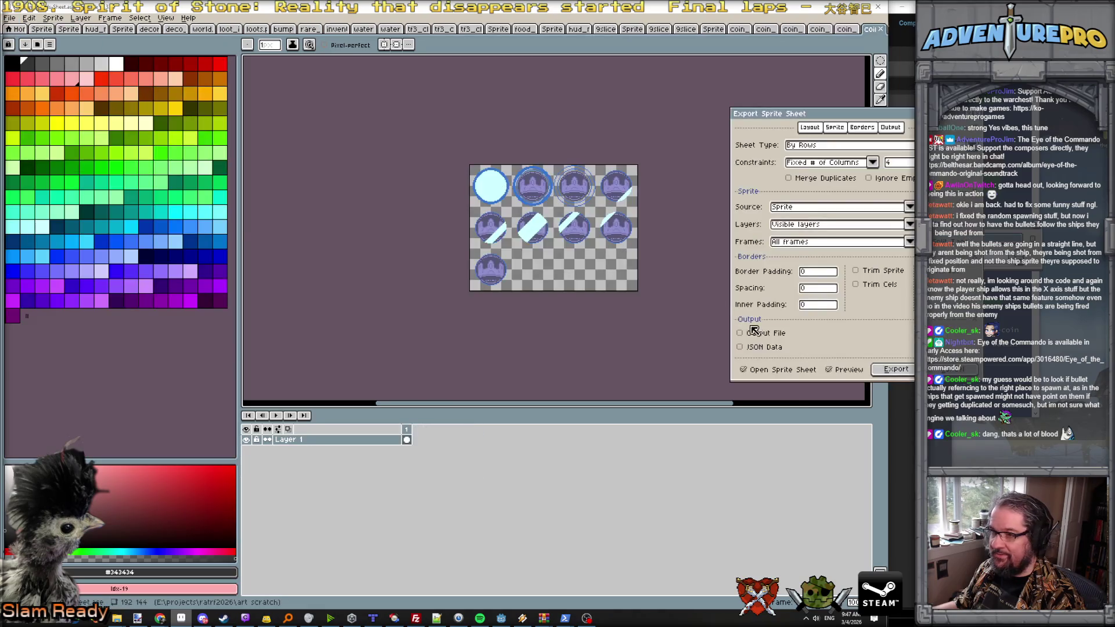
left_click(892, 367)
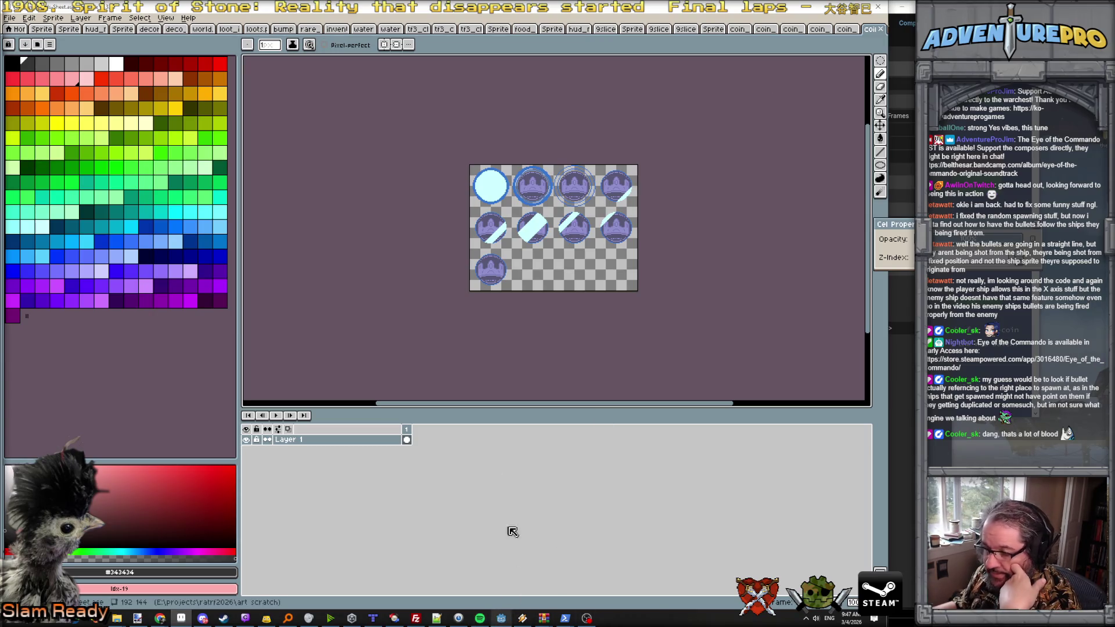
Step: Save the blue coin sheet as a PNG named coin_la.png in textures/ui
left_click(9, 18)
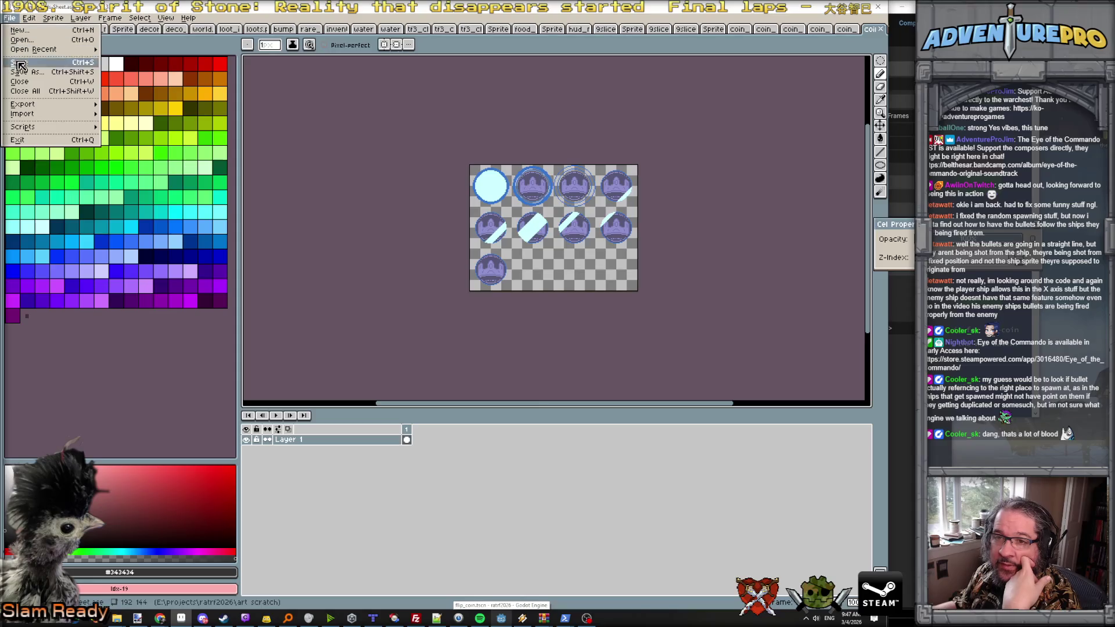
left_click(26, 68)
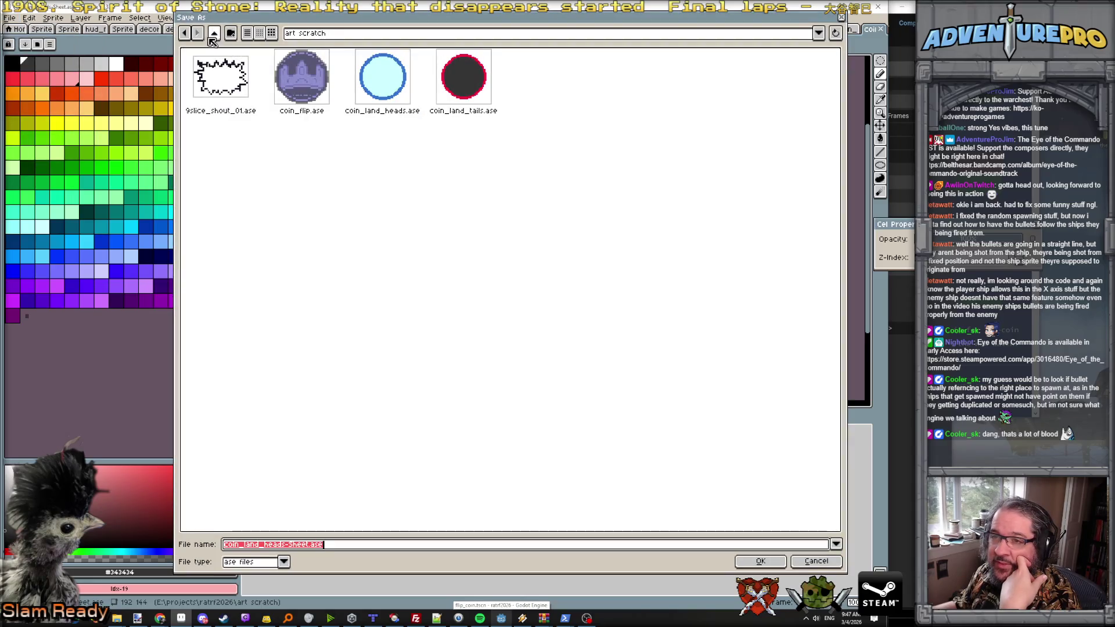
left_click(337, 35)
left_click(378, 123)
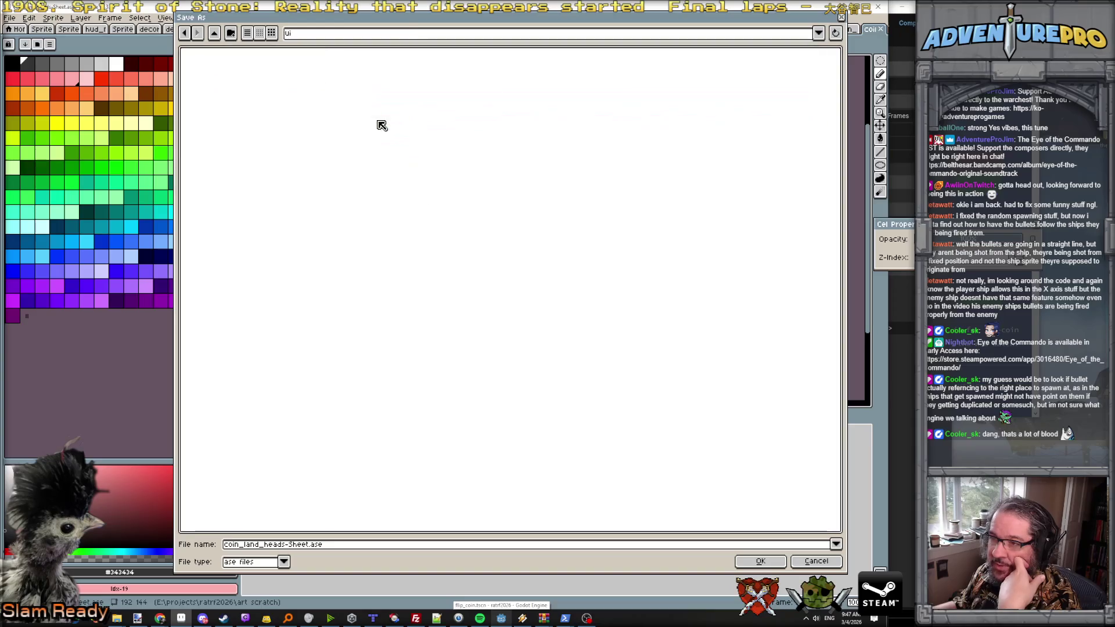
left_click(222, 33)
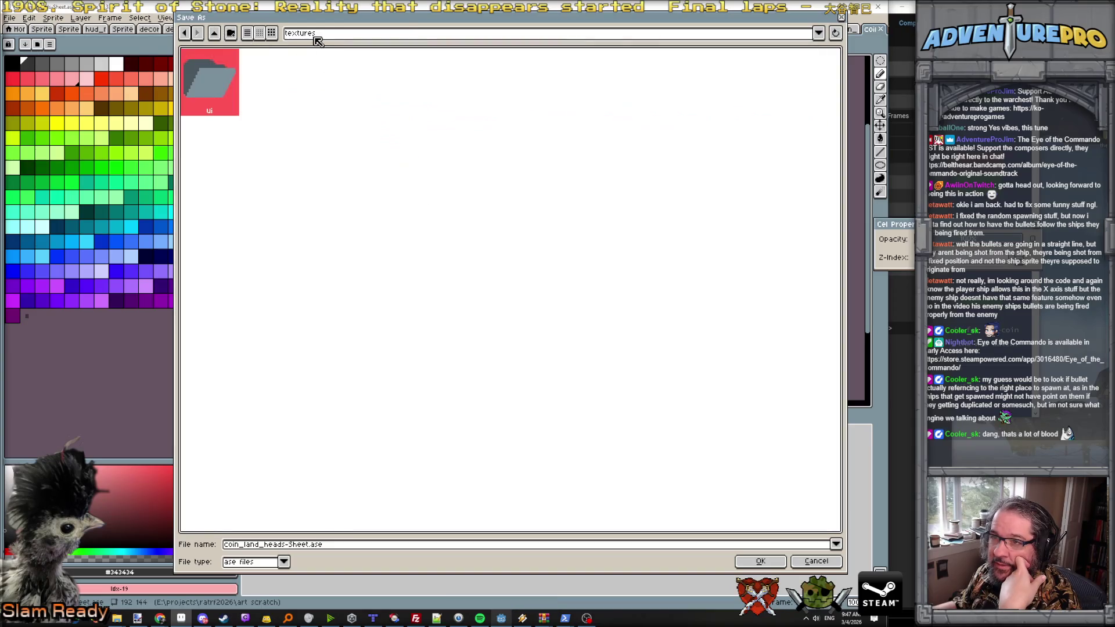
double_click(197, 87)
left_click(279, 561)
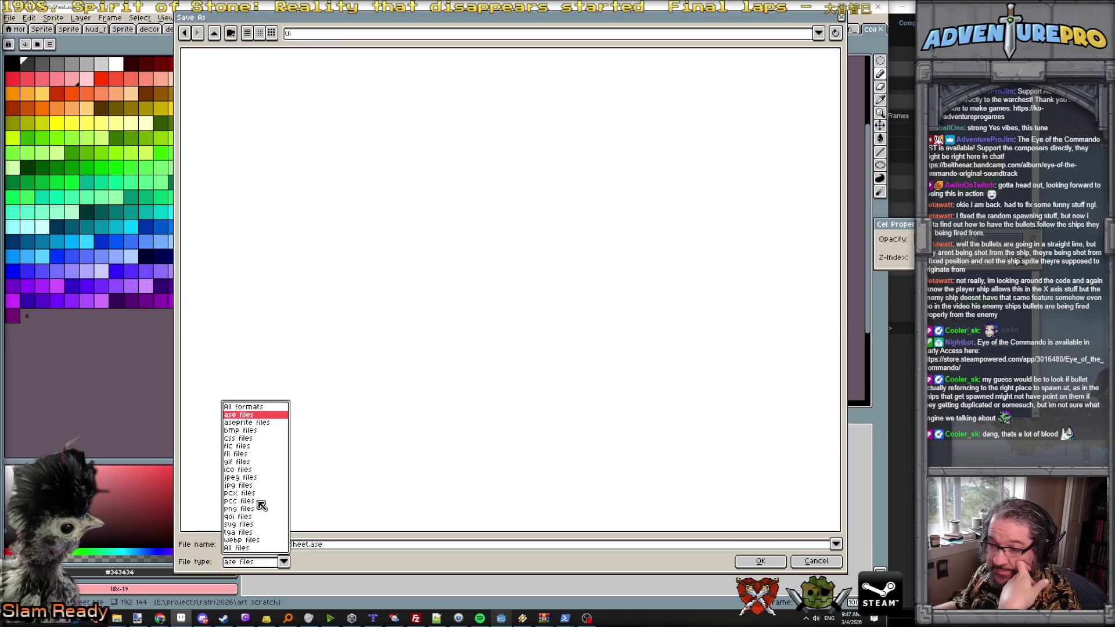
left_click(246, 508)
left_click_drag(346, 544, 186, 556)
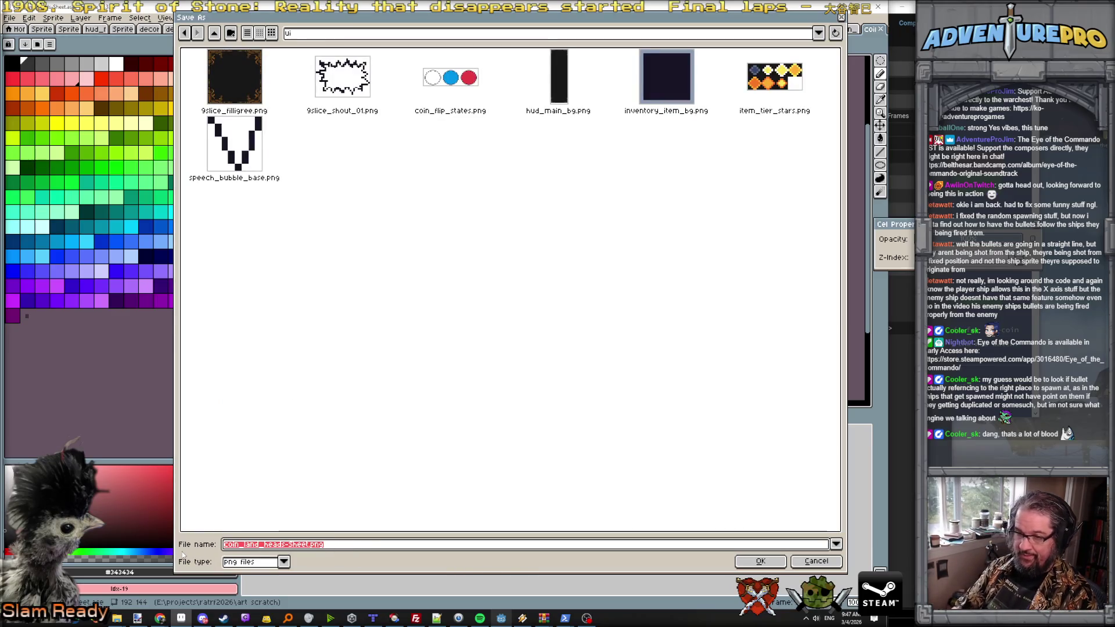
type("coin_land_")
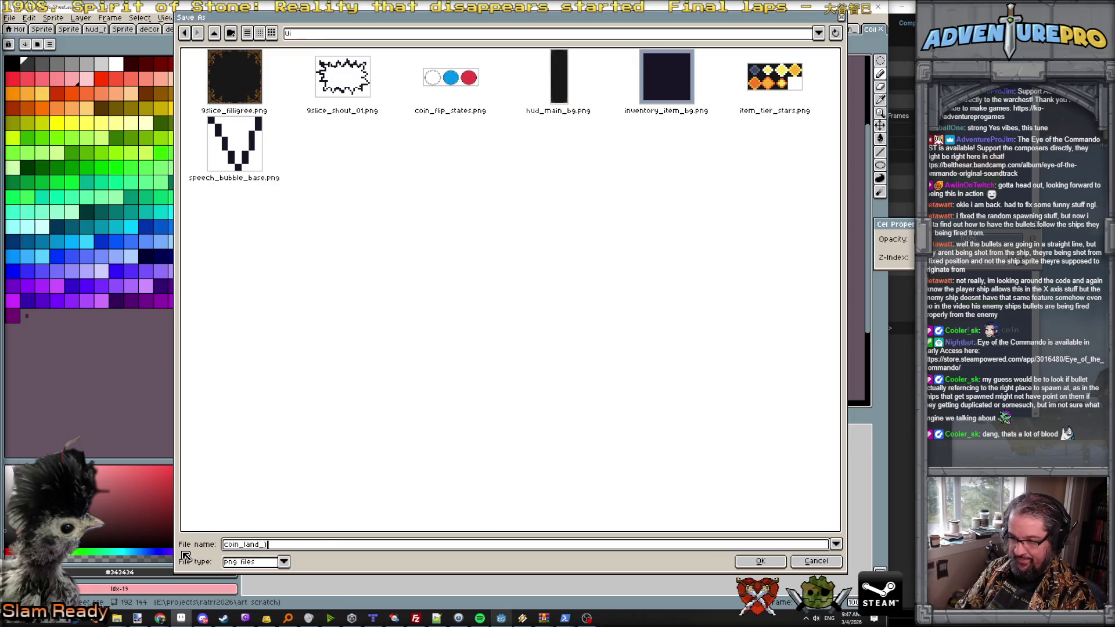
type(".png")
key("Return")
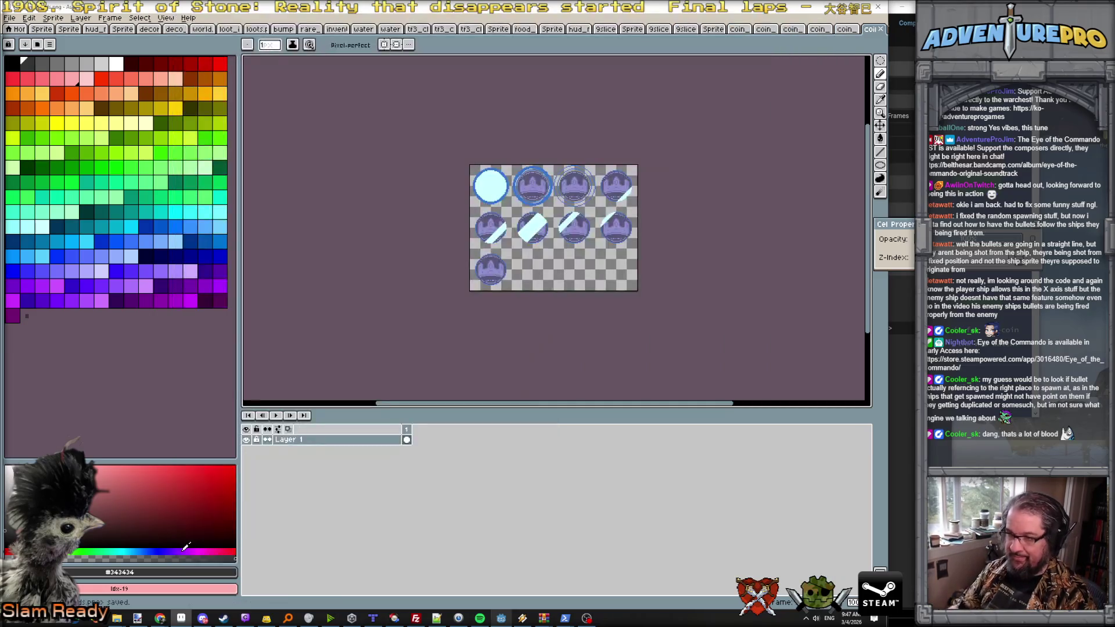
Step: Switch to the red coin sheet and choose PNG as its Save As file type
left_click(845, 32)
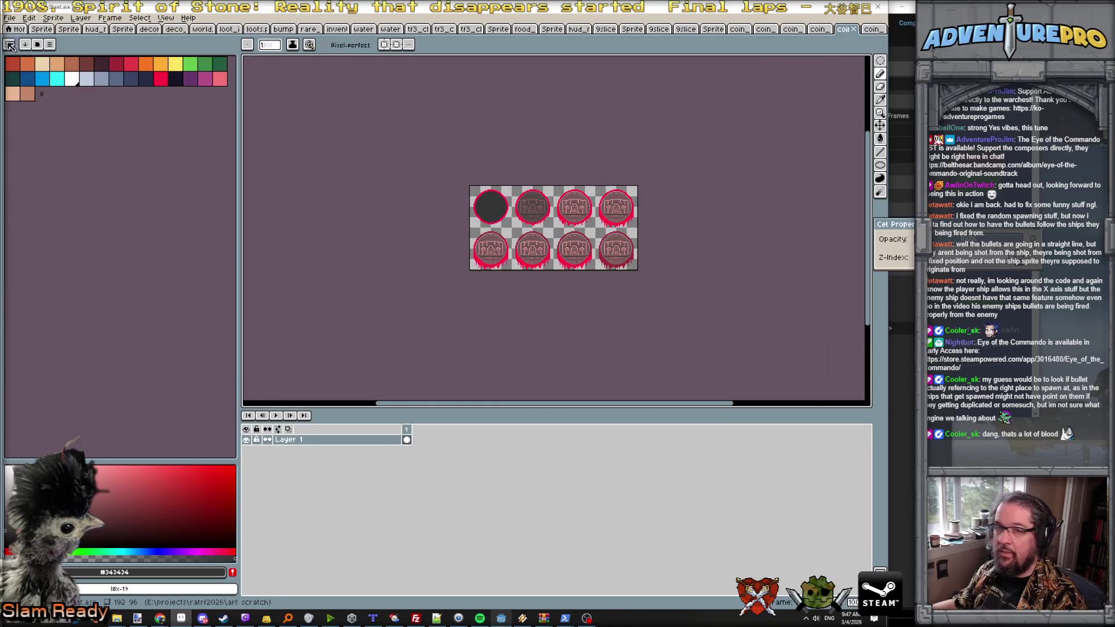
left_click(9, 18)
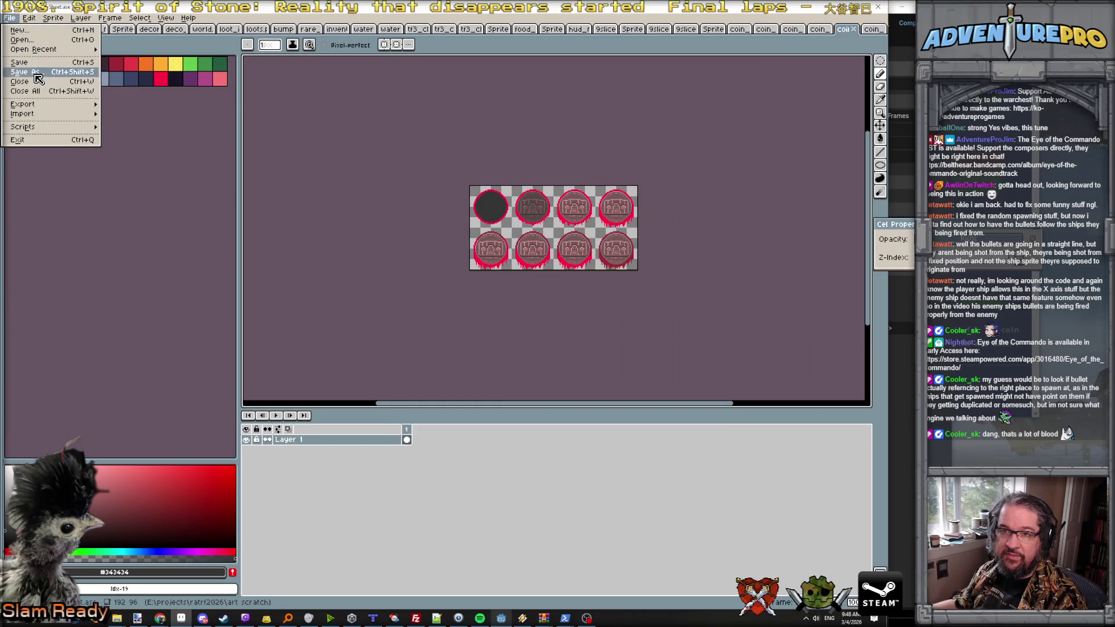
left_click(17, 81)
left_click(318, 544)
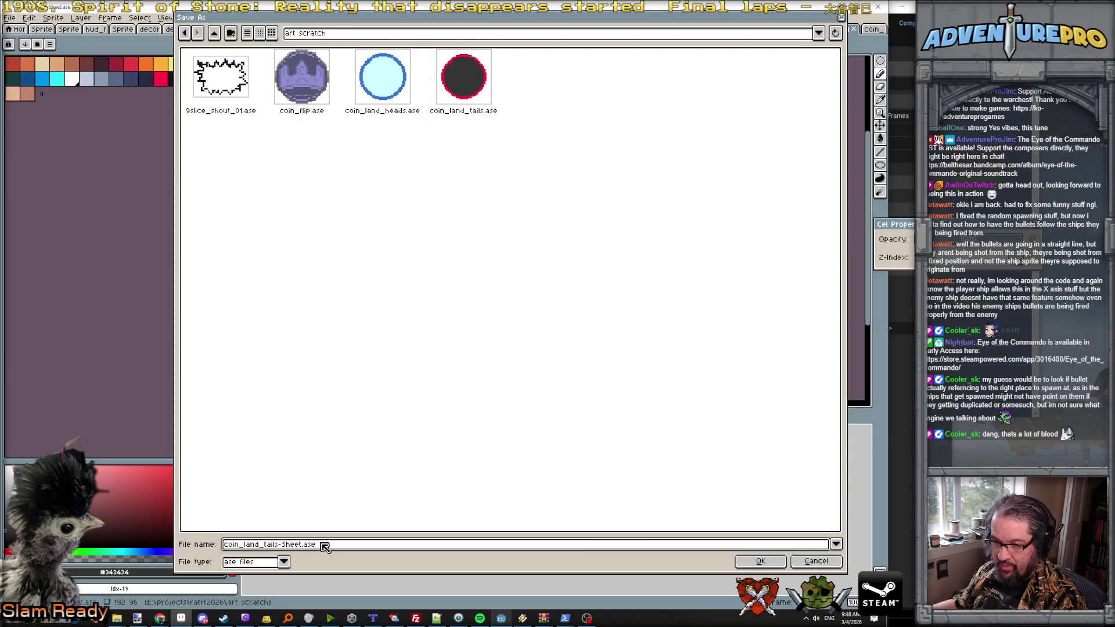
left_click(292, 561)
left_click(248, 510)
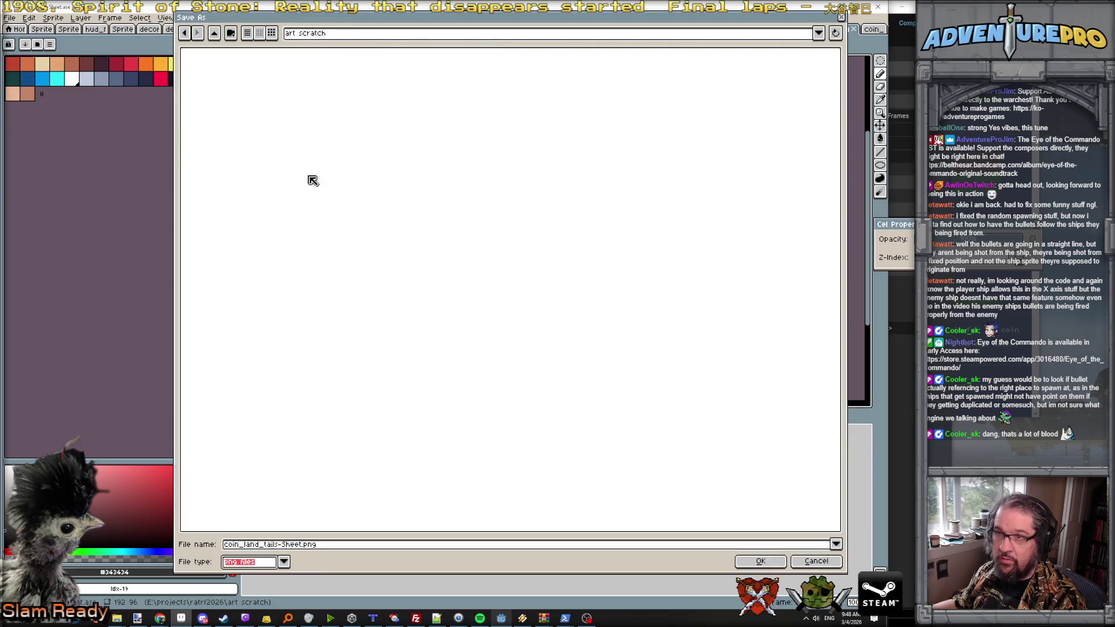
Step: Save the red coin sheet as coin_land_tails.png in ratrf2026/textures/ui
left_click(215, 33)
left_click(219, 33)
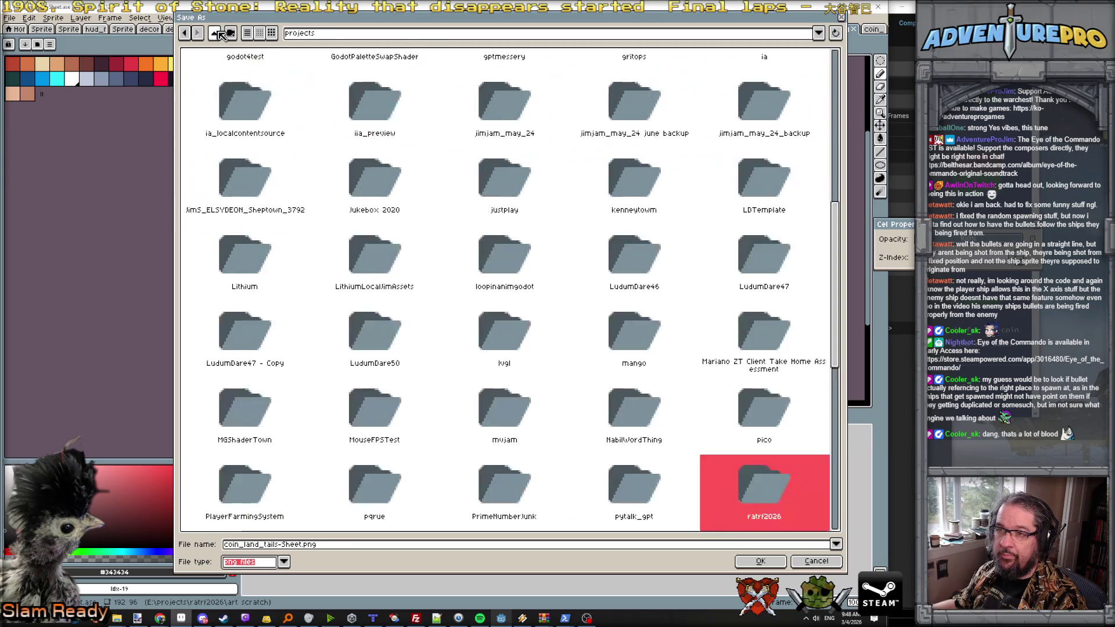
double_click(749, 483)
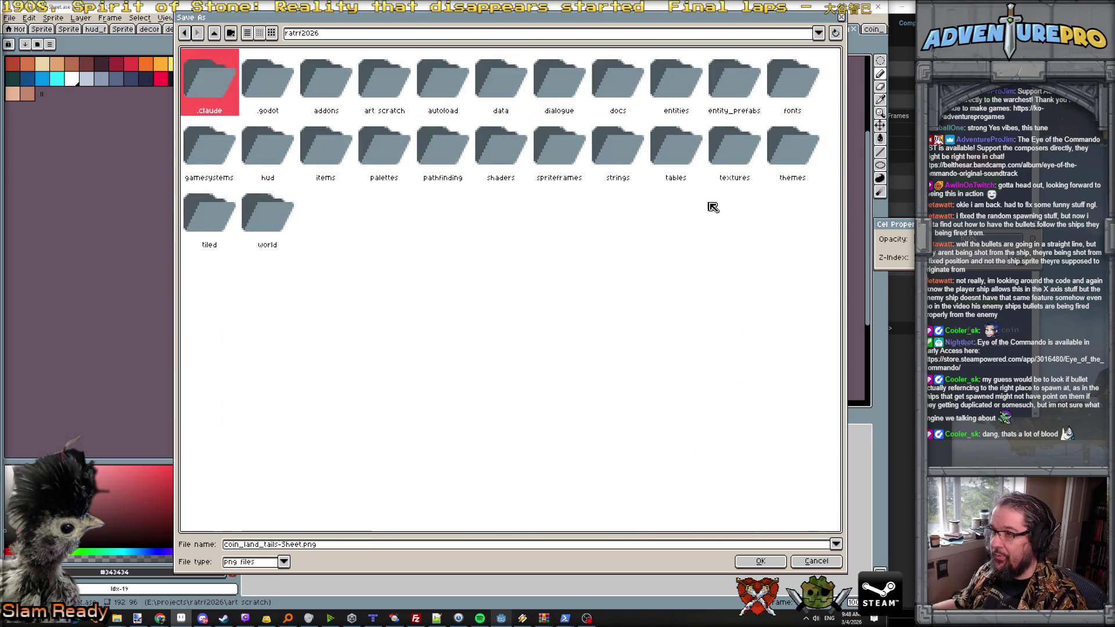
double_click(736, 153)
double_click(253, 76)
left_click(284, 546)
left_click_drag(280, 545, 414, 541)
type(".png")
key("Return")
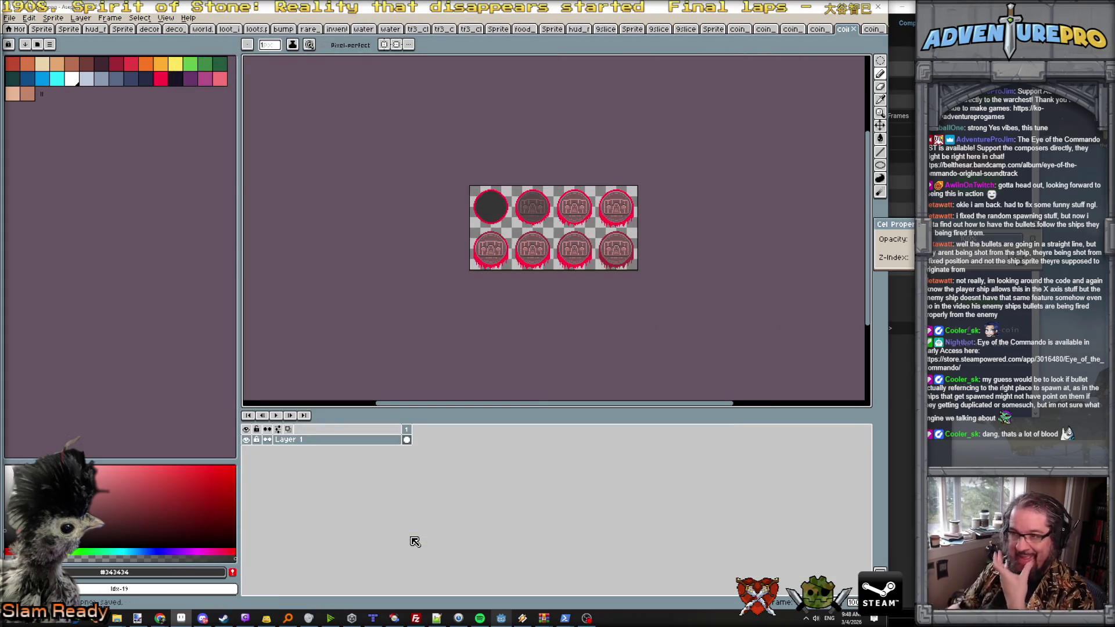
left_click(501, 617)
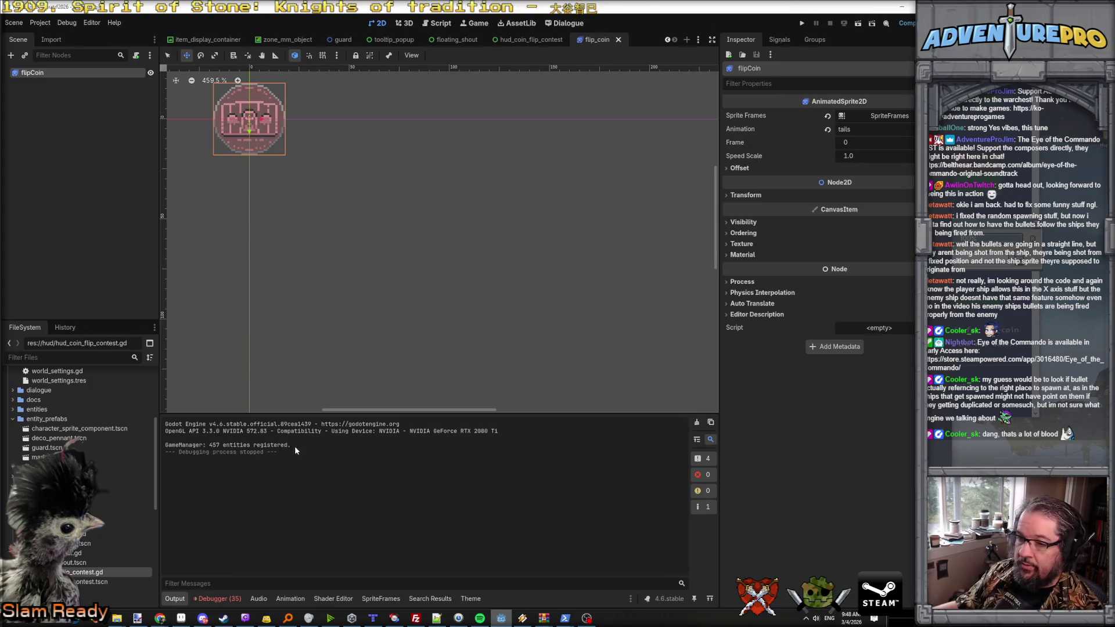
Step: Open the debugger's 35 errors and jump to the node-not-found line in the script
left_click_drag(406, 415, 407, 319)
left_click(223, 599)
left_click(231, 355)
scroll(329, 456, "down", 5)
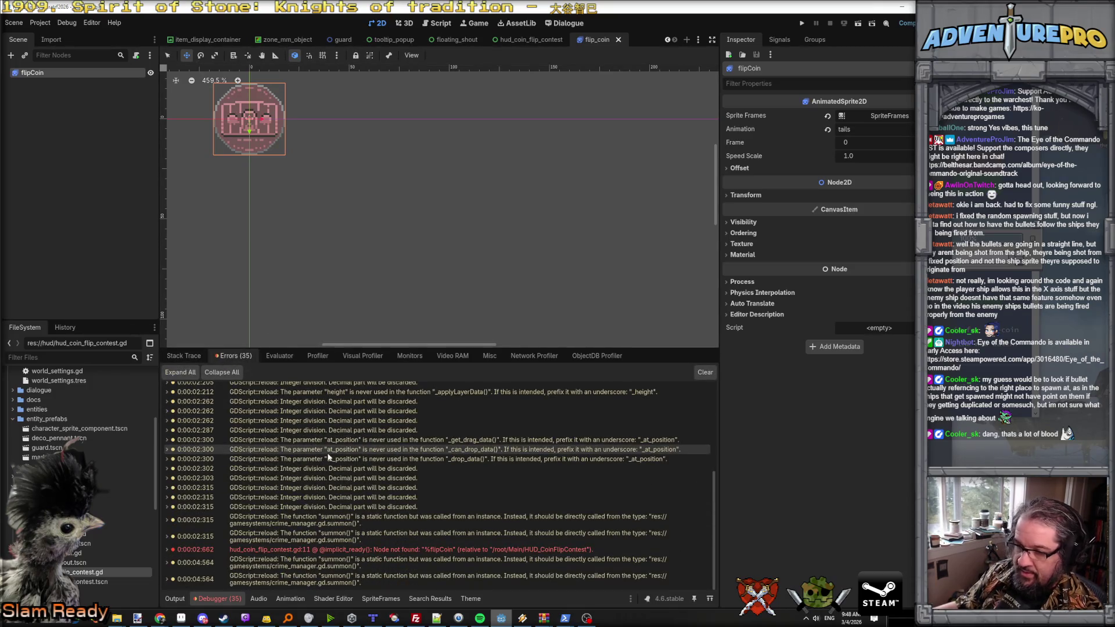
double_click(412, 551)
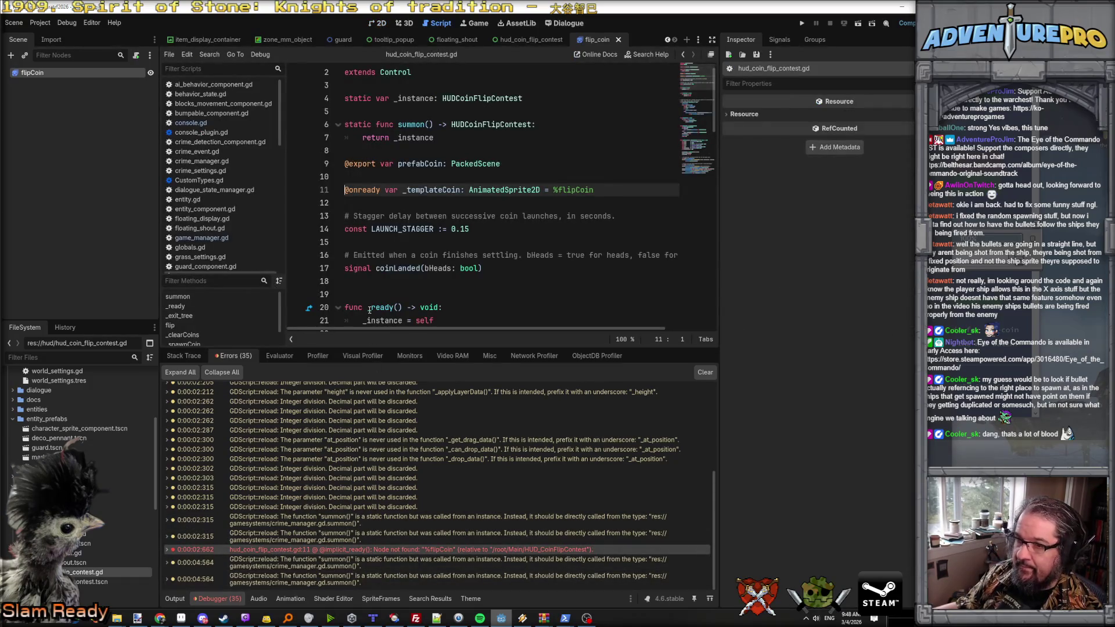
Step: Search all project files for _templateCoin
scroll(369, 309, "down", 3)
scroll(467, 232, "up", 3)
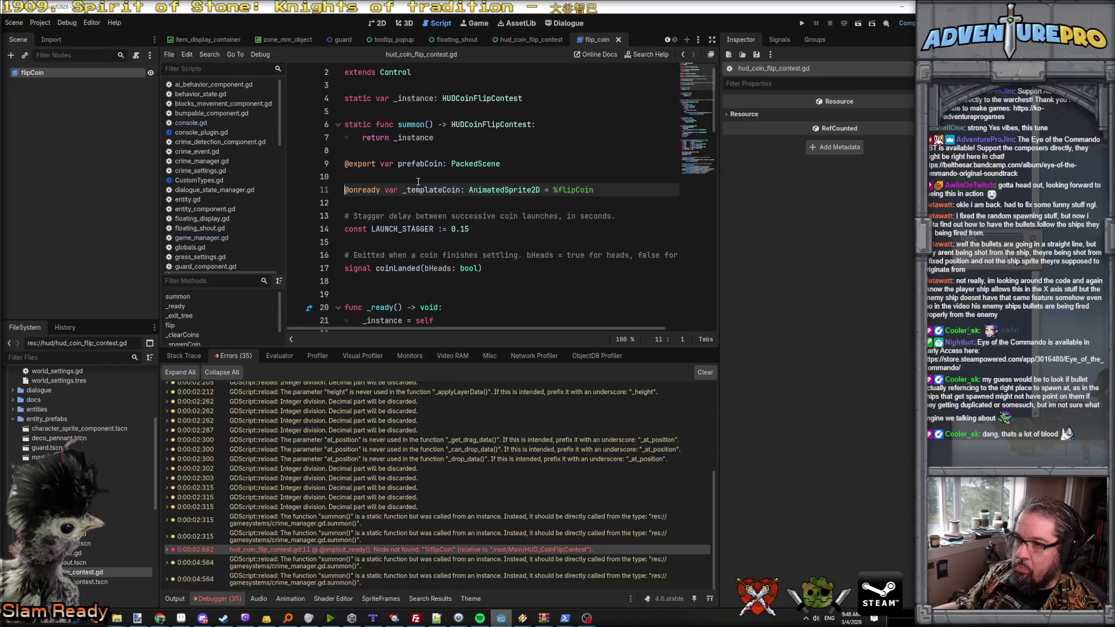
double_click(418, 190)
key("ctrl+shift+f")
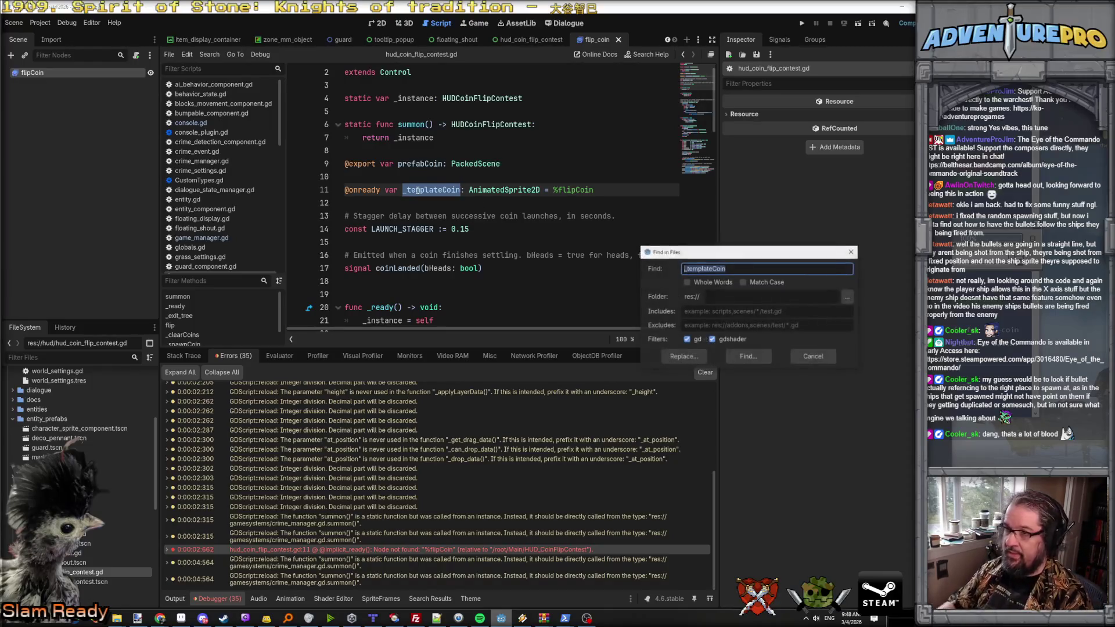
left_click(747, 356)
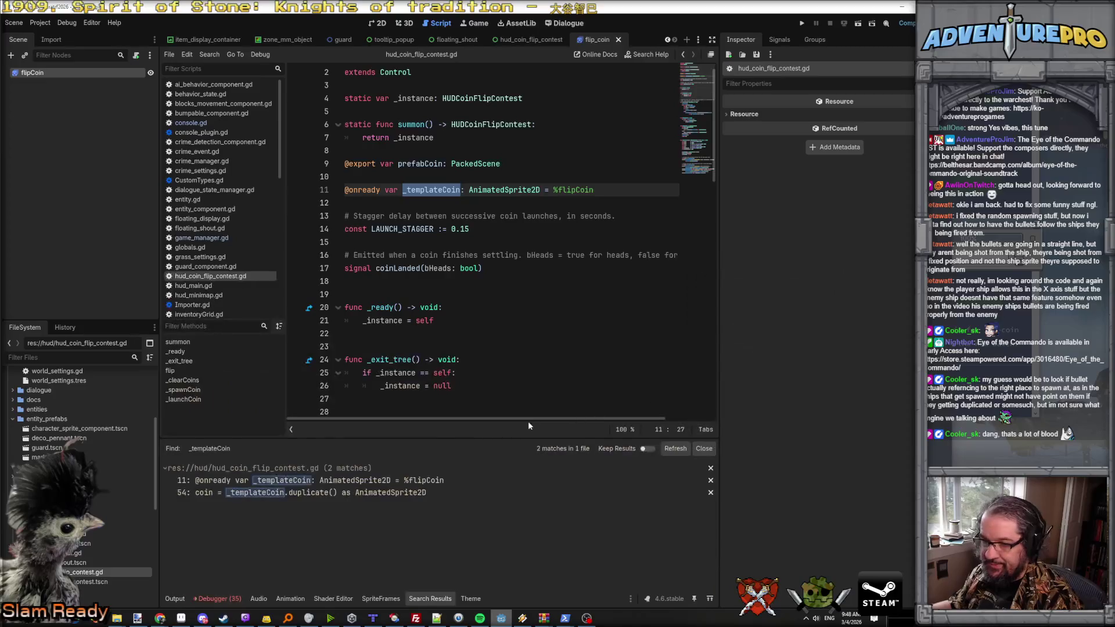
Step: Delete the else branch duplicating _templateCoin at line 54
left_click(302, 494)
scroll(389, 363, "right", 3)
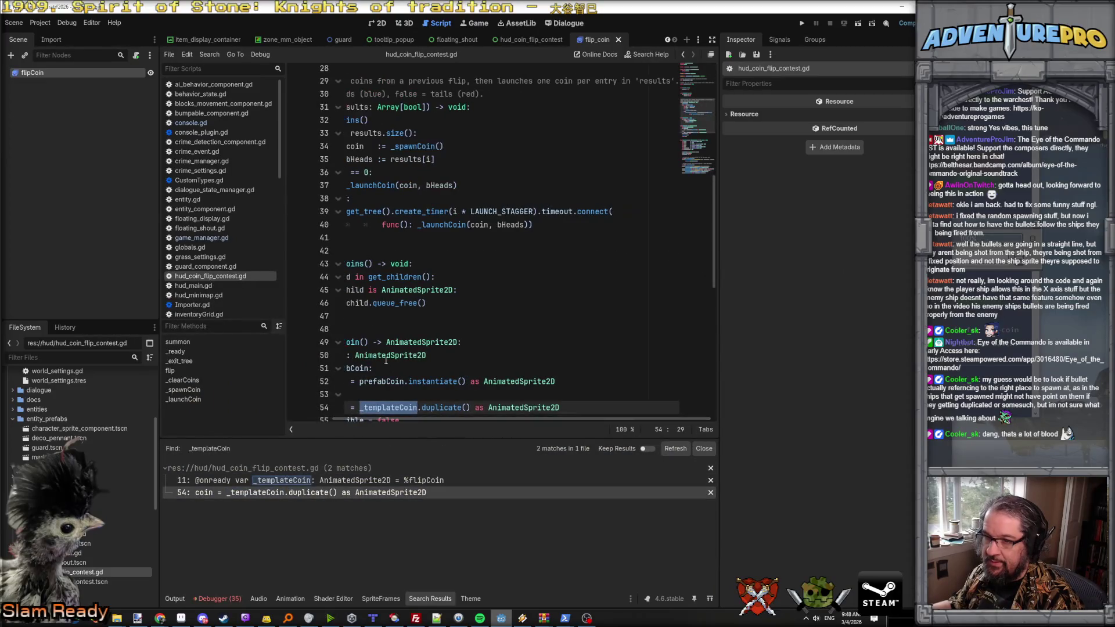
scroll(384, 372, "left", 3)
left_click_drag(364, 396, 651, 403)
key("BackSpace")
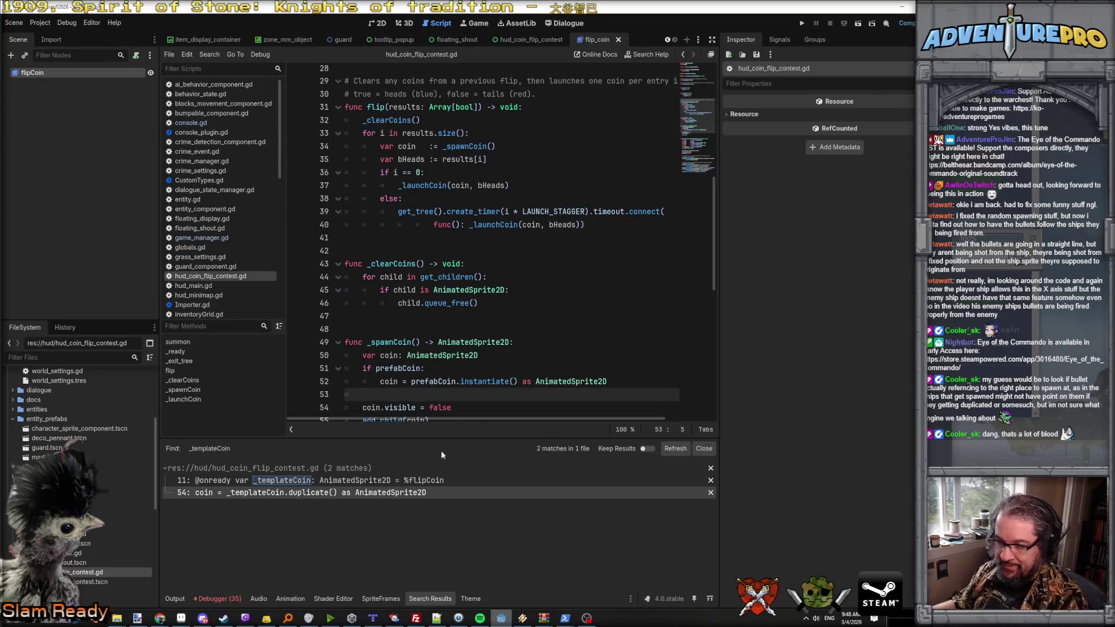
Step: Delete the _templateCoin declaration on line 11 and save the script
left_click(295, 481)
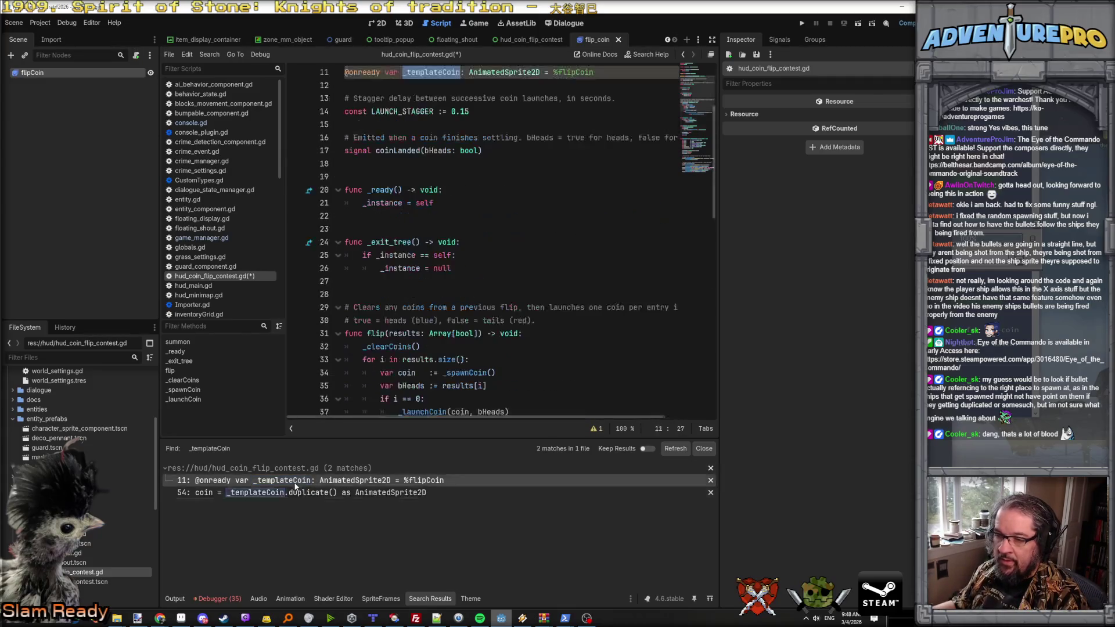
scroll(446, 124, "up", 2)
left_click(606, 147)
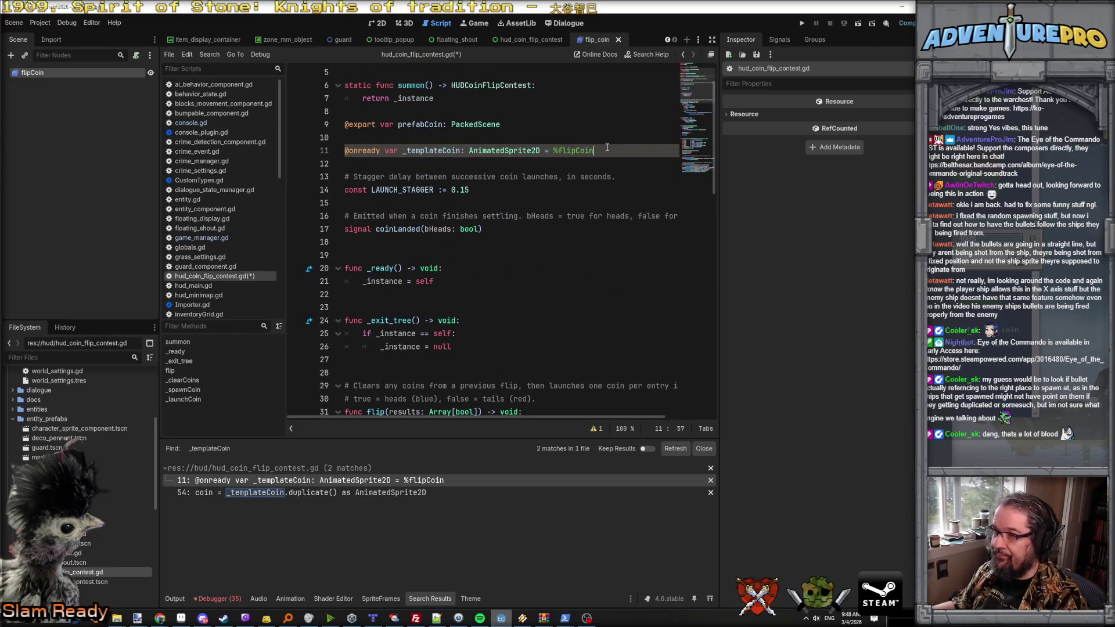
key("shift+Up")
key("BackSpace")
key("Delete")
key("ctrl+s")
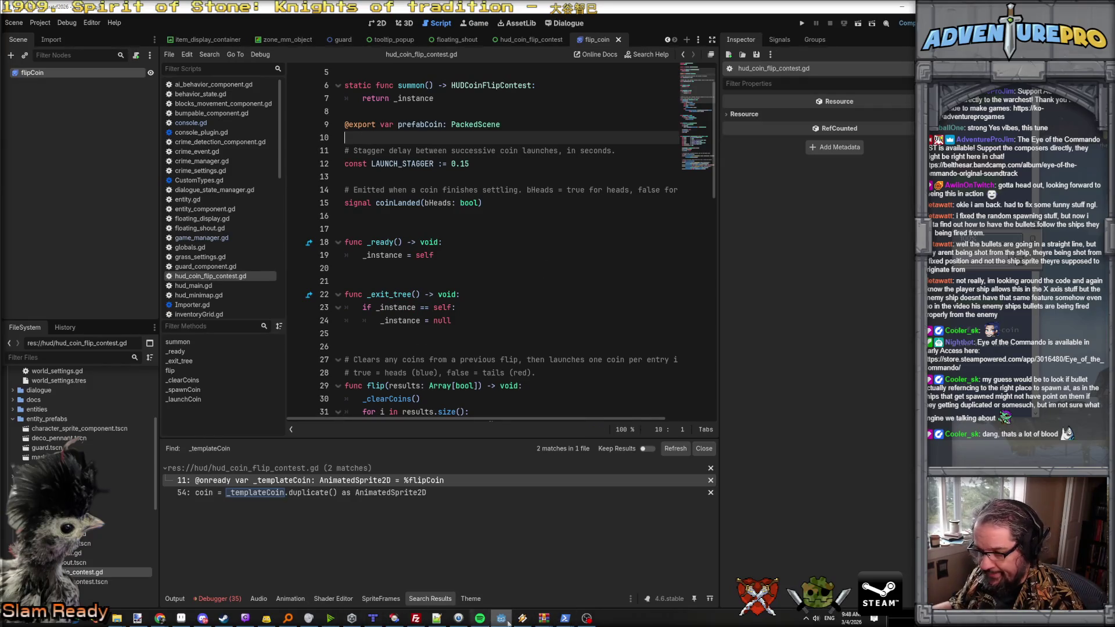
scroll(465, 261, "up", 3)
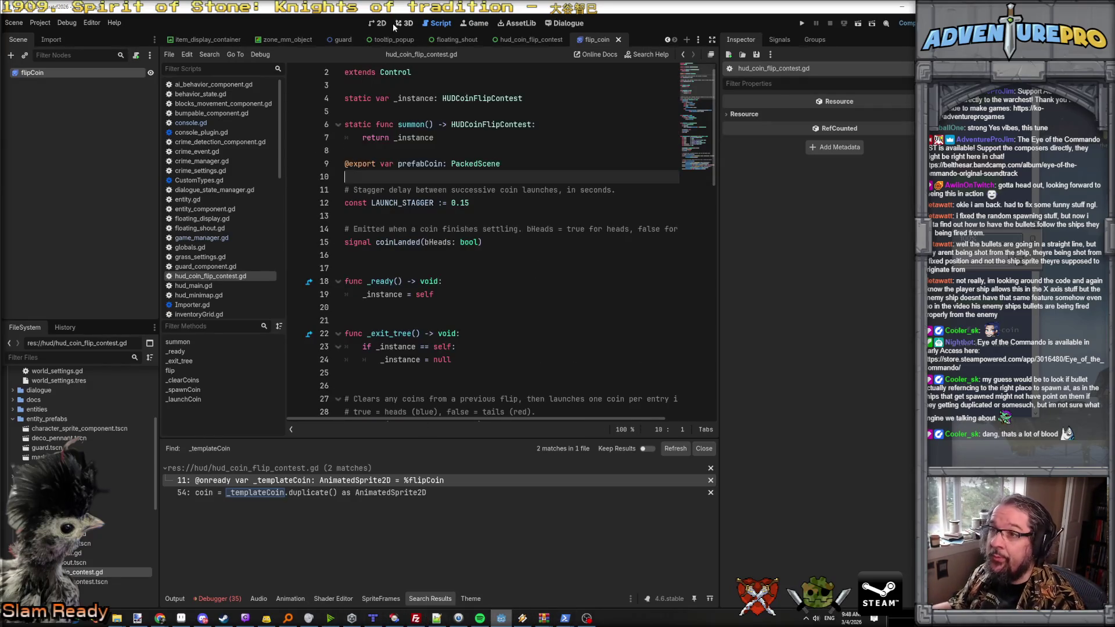
left_click(377, 23)
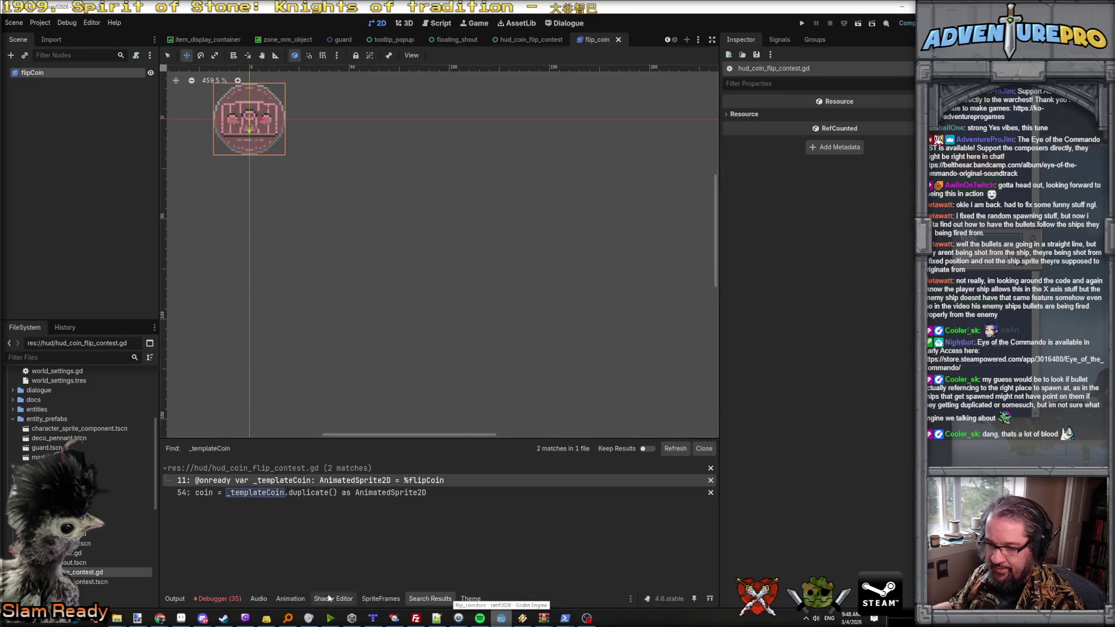
Step: Add the frames from coin_land_heads.png to the coin's heads animation
left_click(381, 599)
left_click(210, 381)
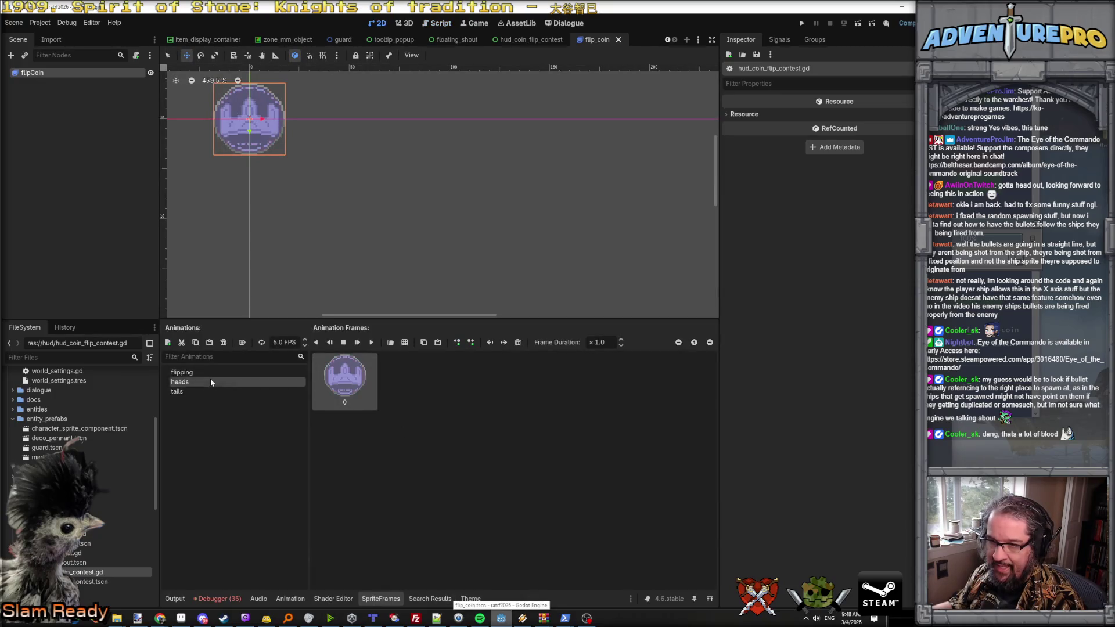
left_click(208, 371)
left_click(209, 381)
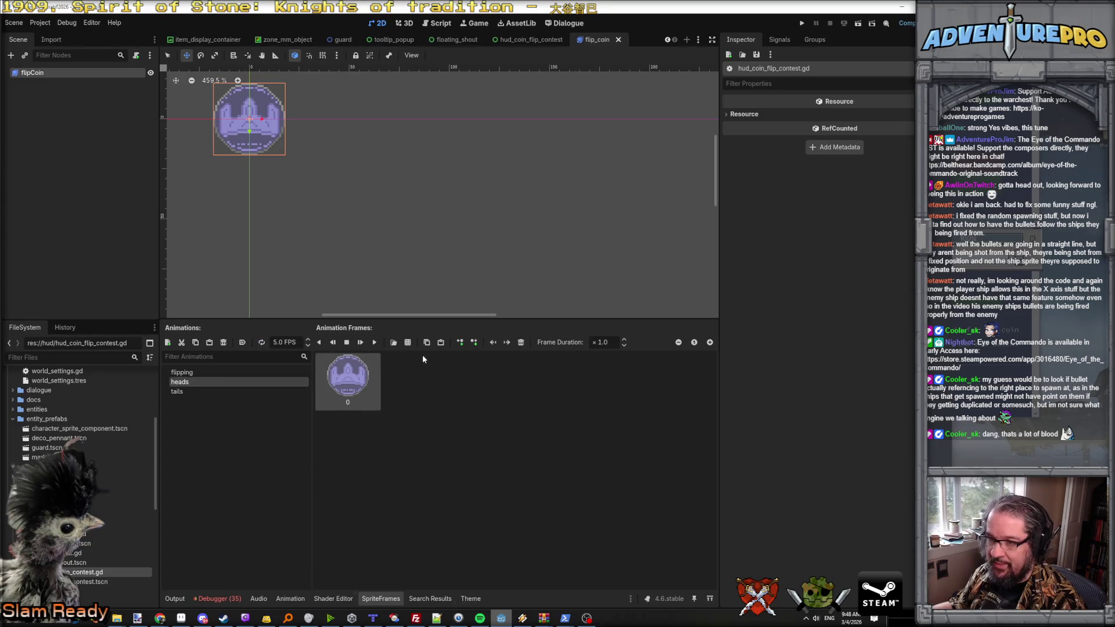
left_click(408, 343)
left_click(749, 219)
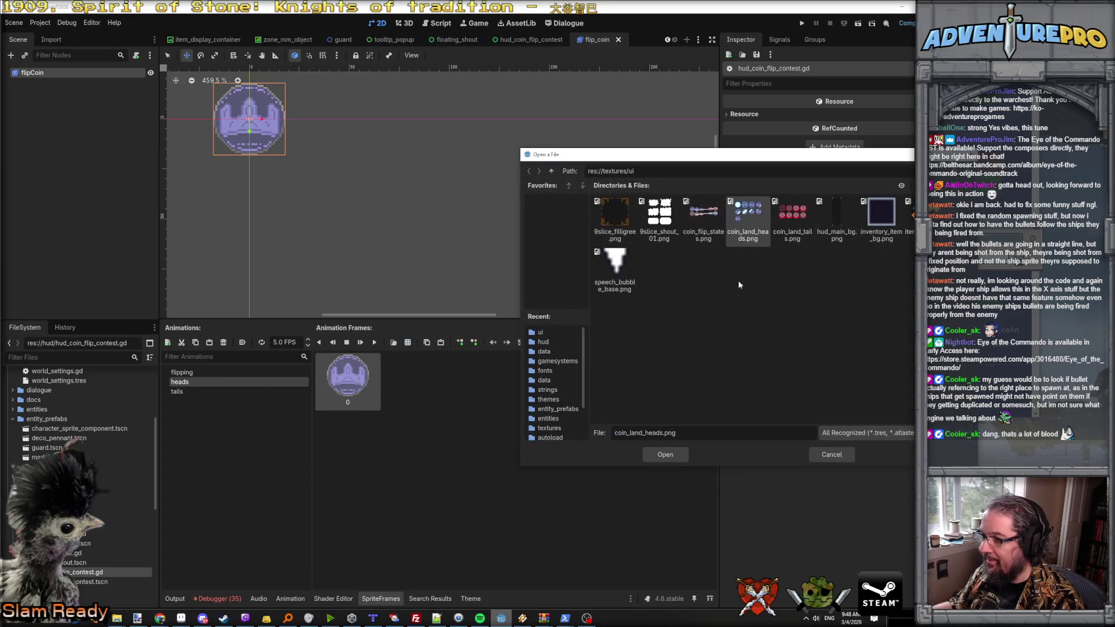
left_click(662, 456)
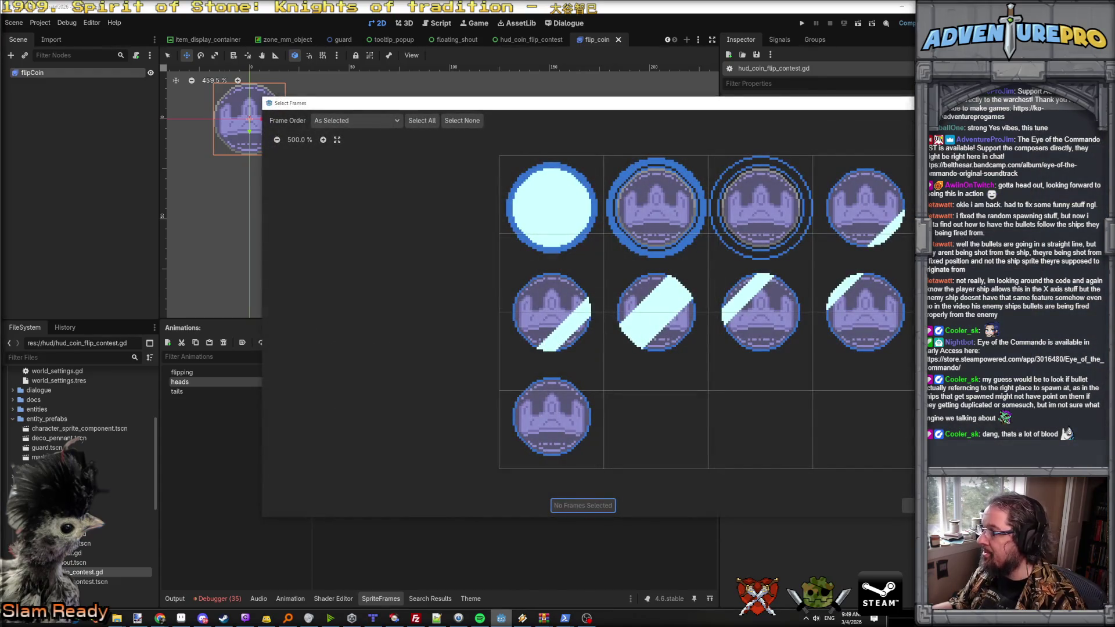
mouse_move(551, 206)
left_mouse_down()
mouse_move(865, 206)
mouse_move(822, 309)
mouse_move(552, 393)
left_mouse_up()
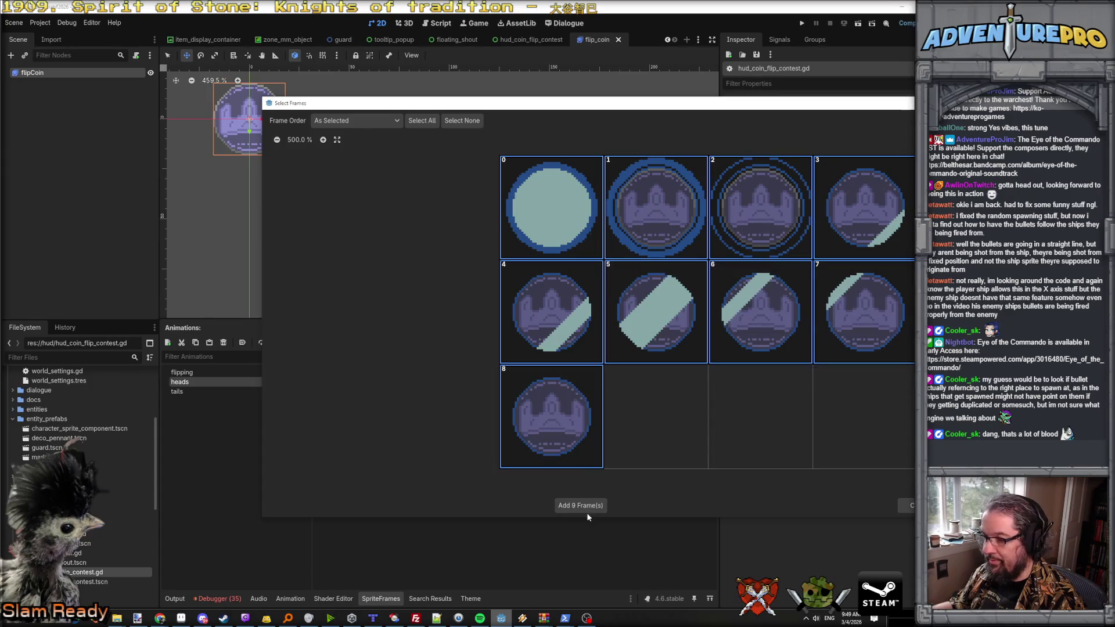
left_click(580, 505)
Step: Set the heads animation to 20 FPS, remove its old first frame, and preview it
double_click(285, 342)
type("20")
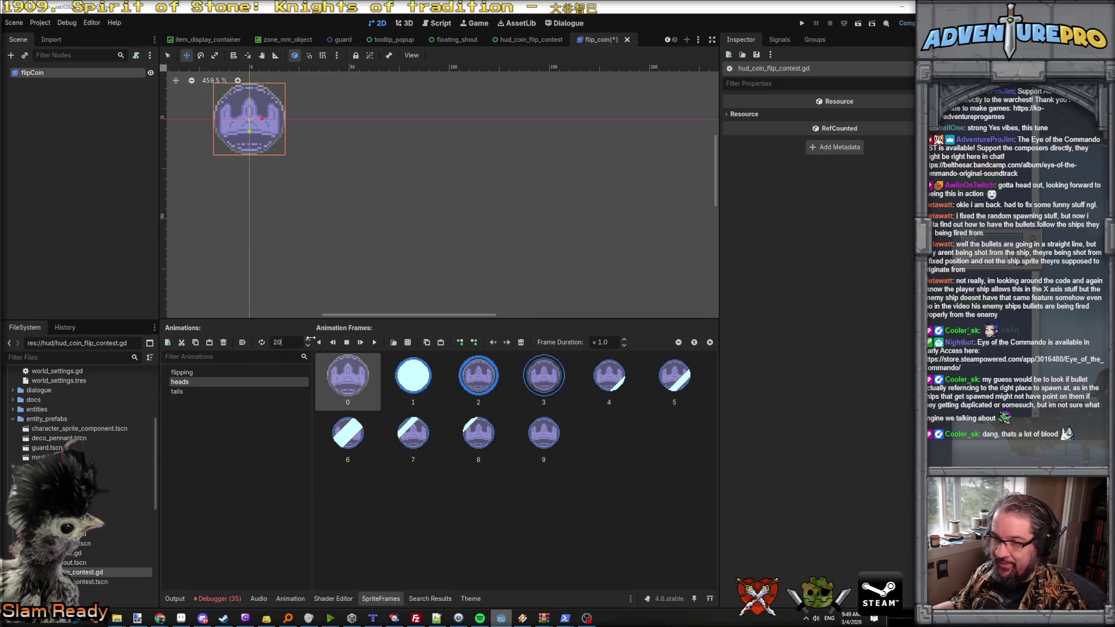
left_click(374, 343)
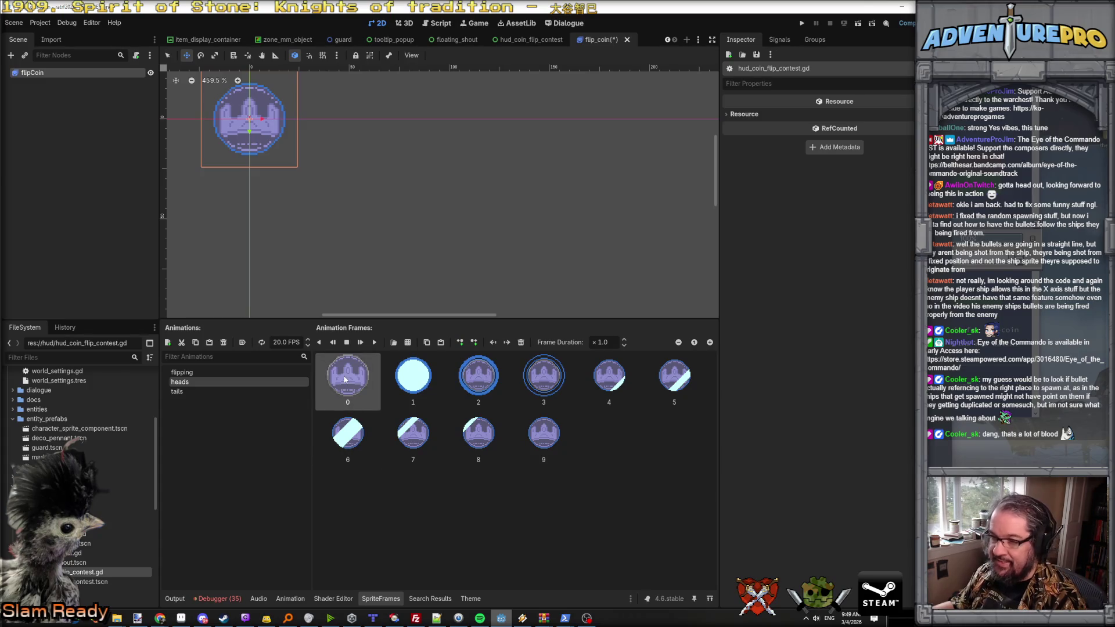
key("Delete")
left_click(375, 341)
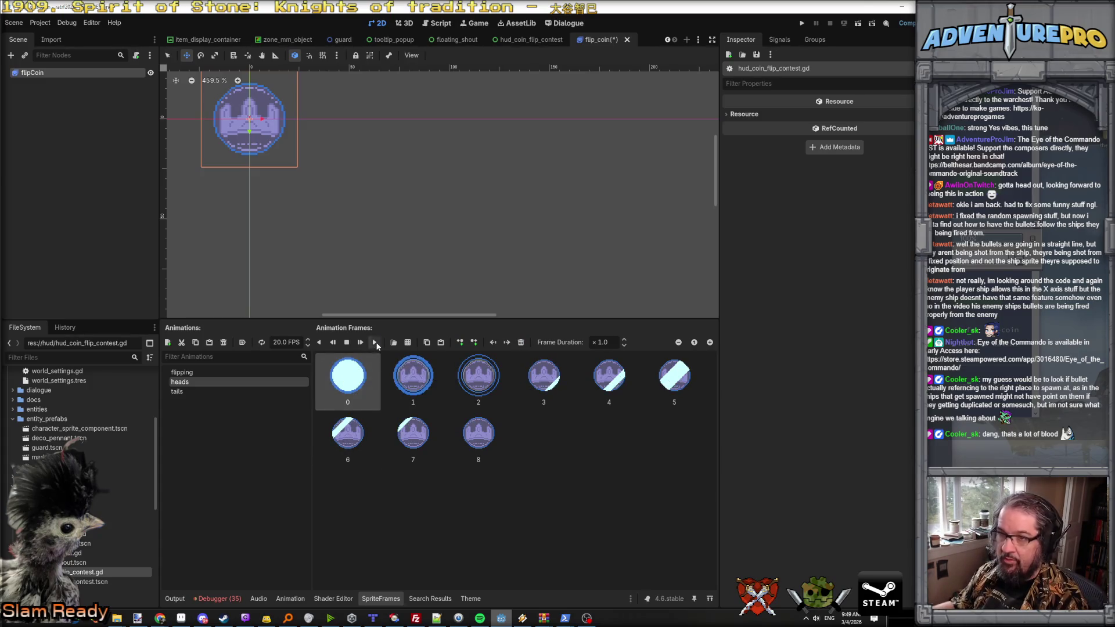
Step: Replace the tails animation's single frame with eight frames from the coin tails sheet
left_click(196, 393)
left_click(407, 342)
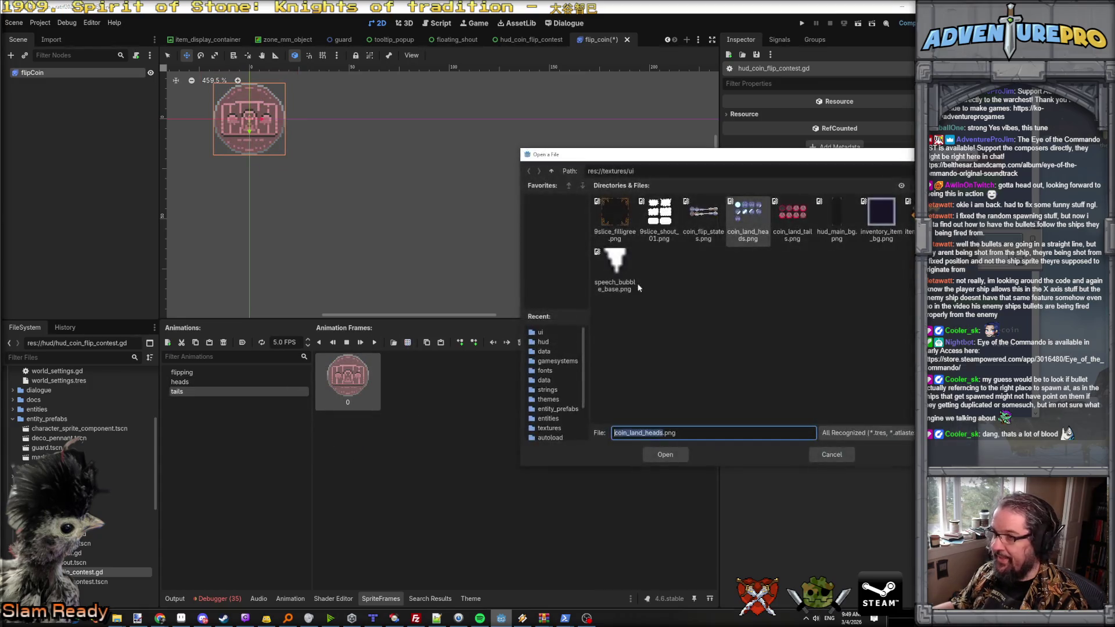
double_click(789, 222)
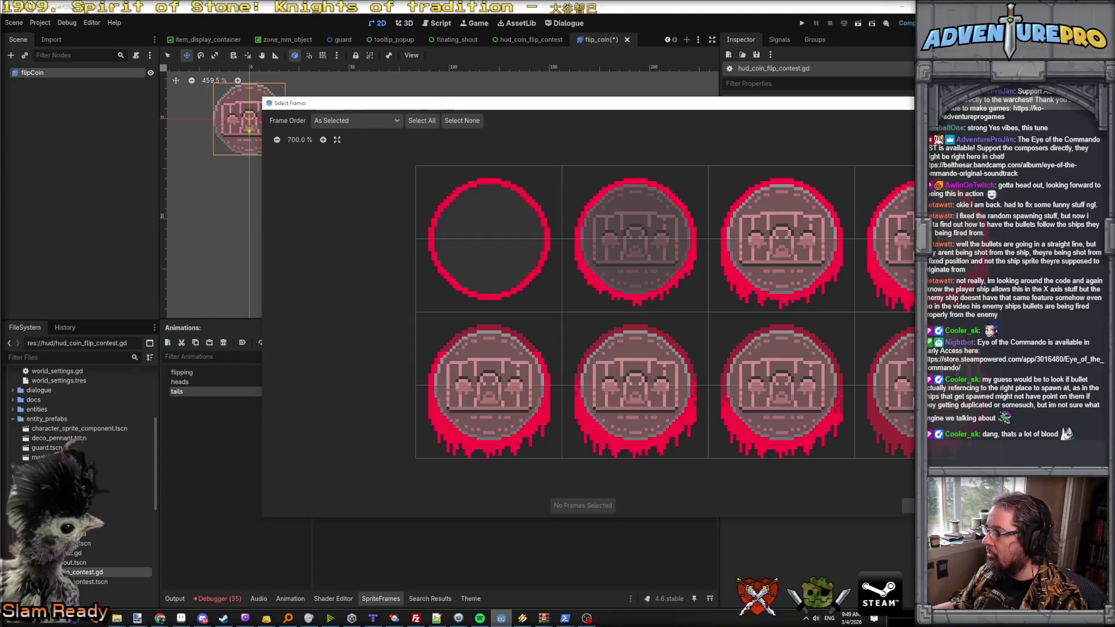
left_click_drag(556, 251, 882, 238)
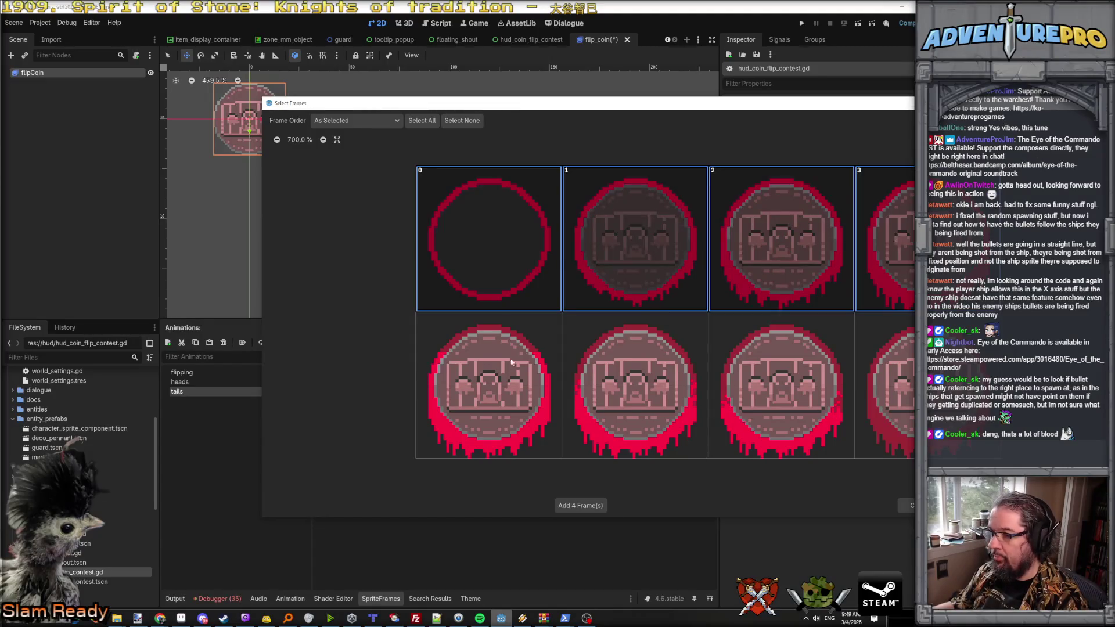
left_click_drag(517, 357, 883, 400)
left_click(585, 505)
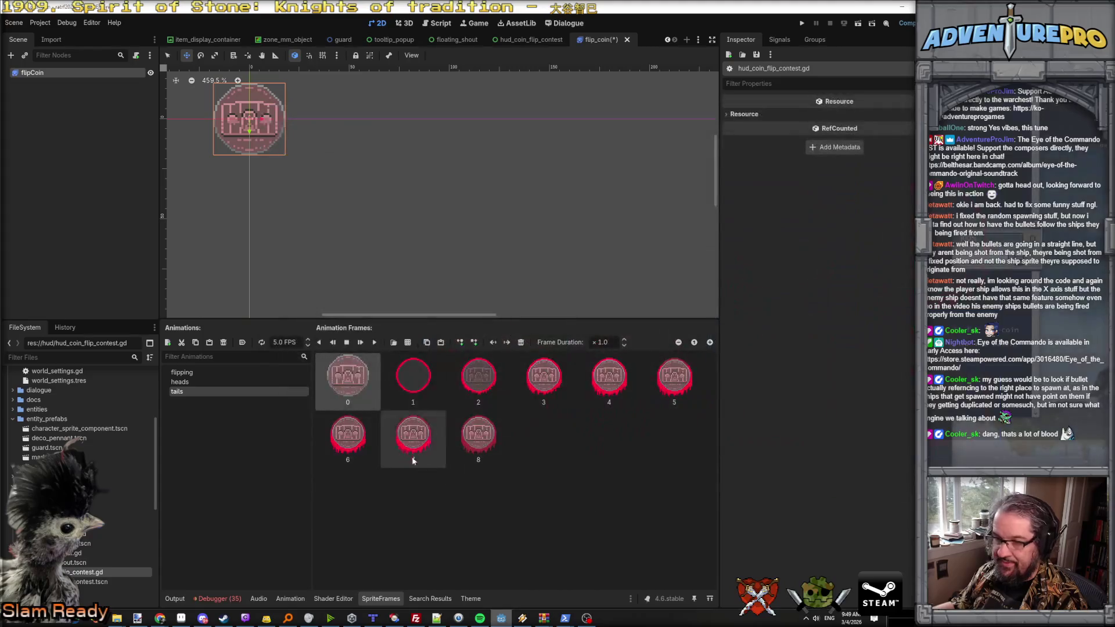
key("Delete")
Step: Set the tails animation to 20 FPS, preview it, and run the project
left_click(264, 345)
type("20")
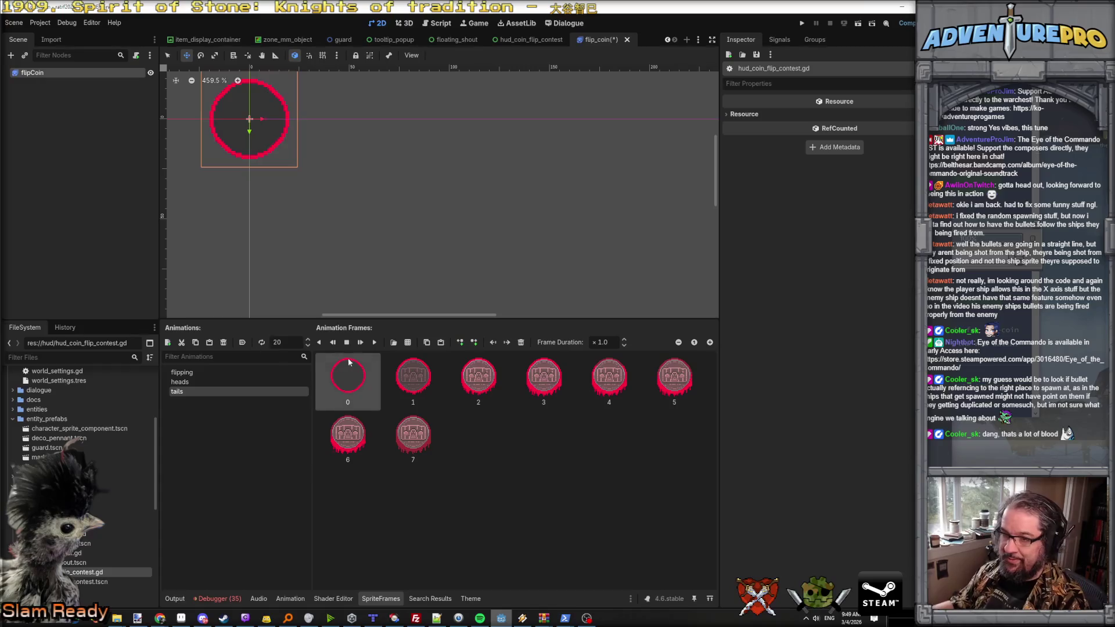
left_click(375, 343)
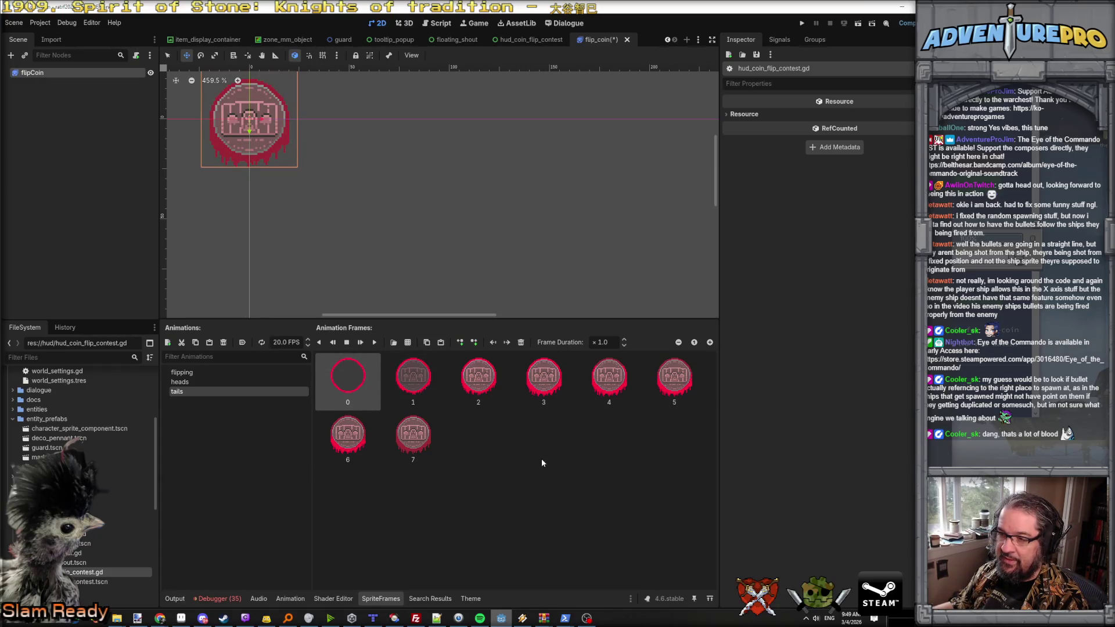
left_click(801, 23)
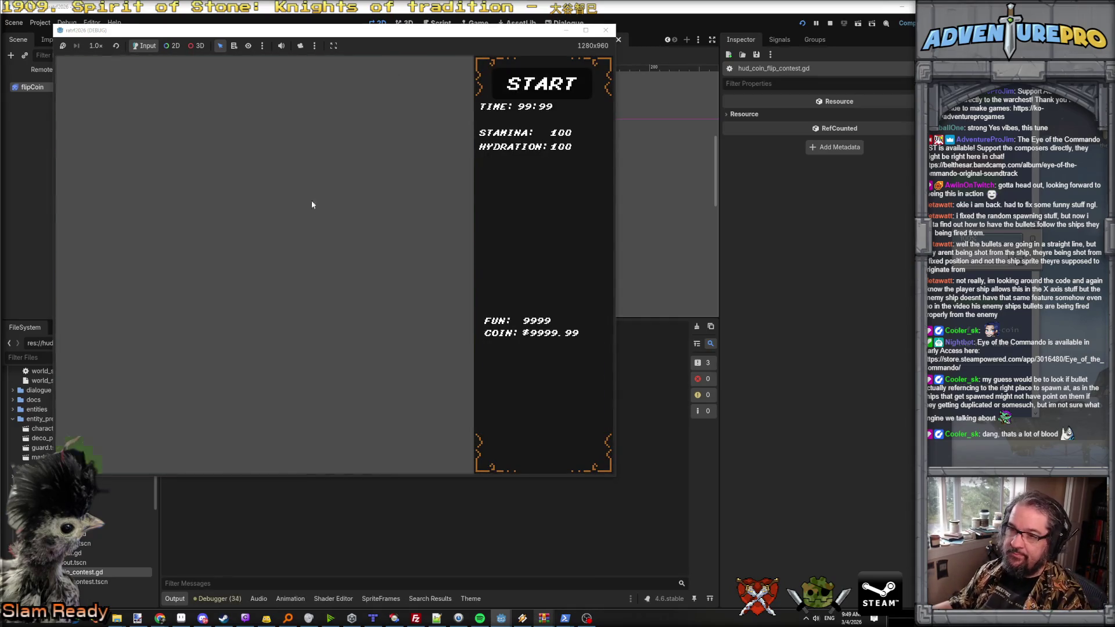
Step: Run the test_coin_flip command from the in-game dev console
key("grave")
type("test_coing")
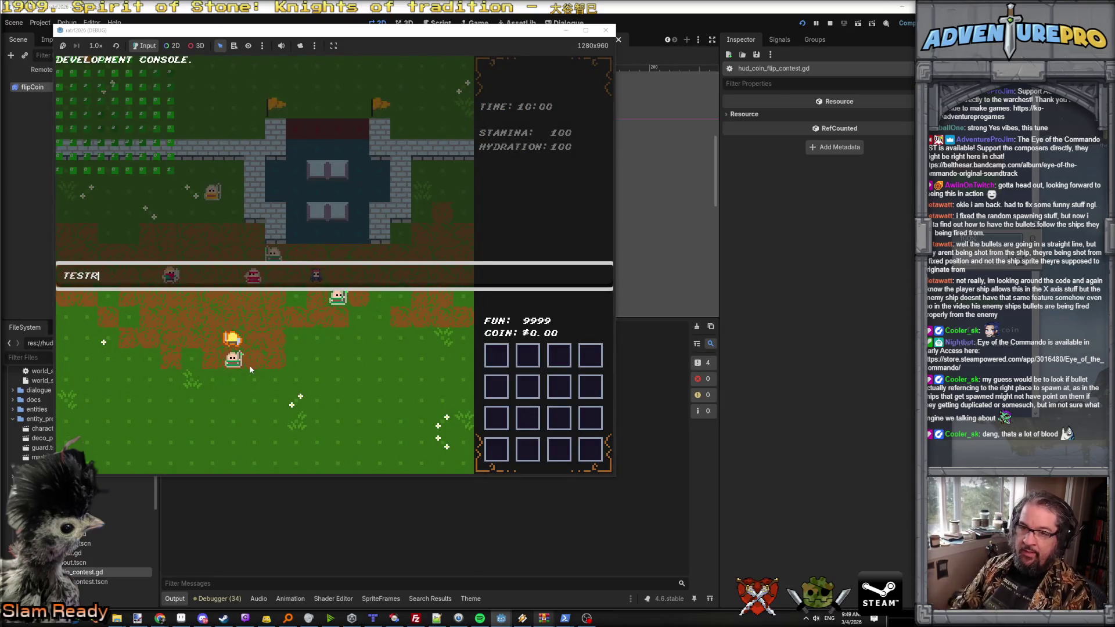
key("BackSpace")
type("_fli")
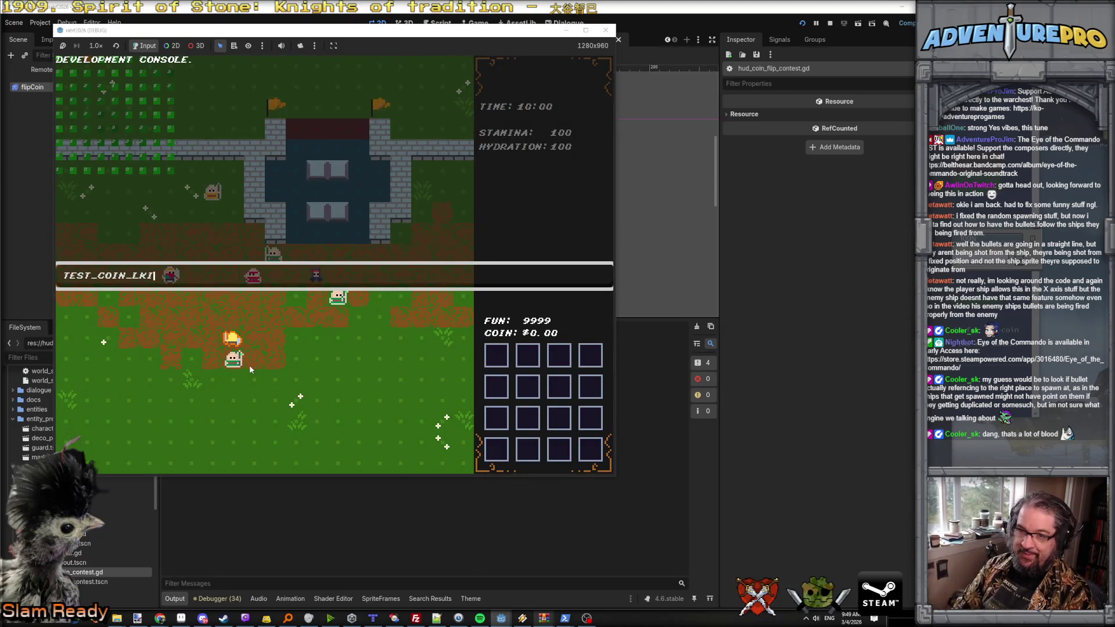
type("p")
key("Return")
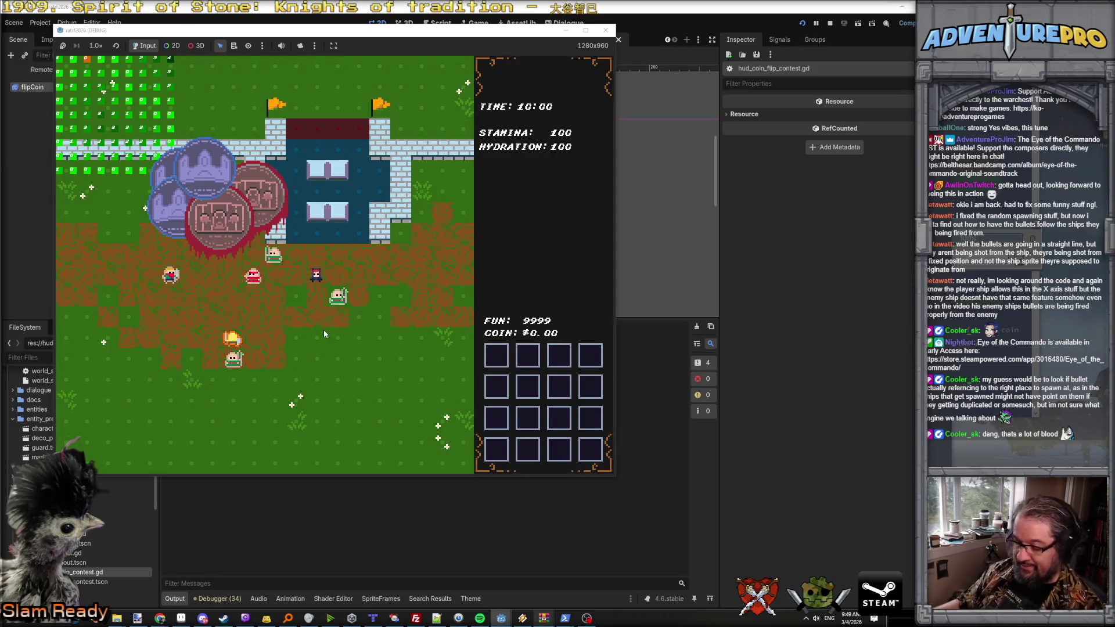
Step: Rerun TEST_COIN_FLIP 5 from console history, then close the game window
key("grave")
key("Up")
key("Return")
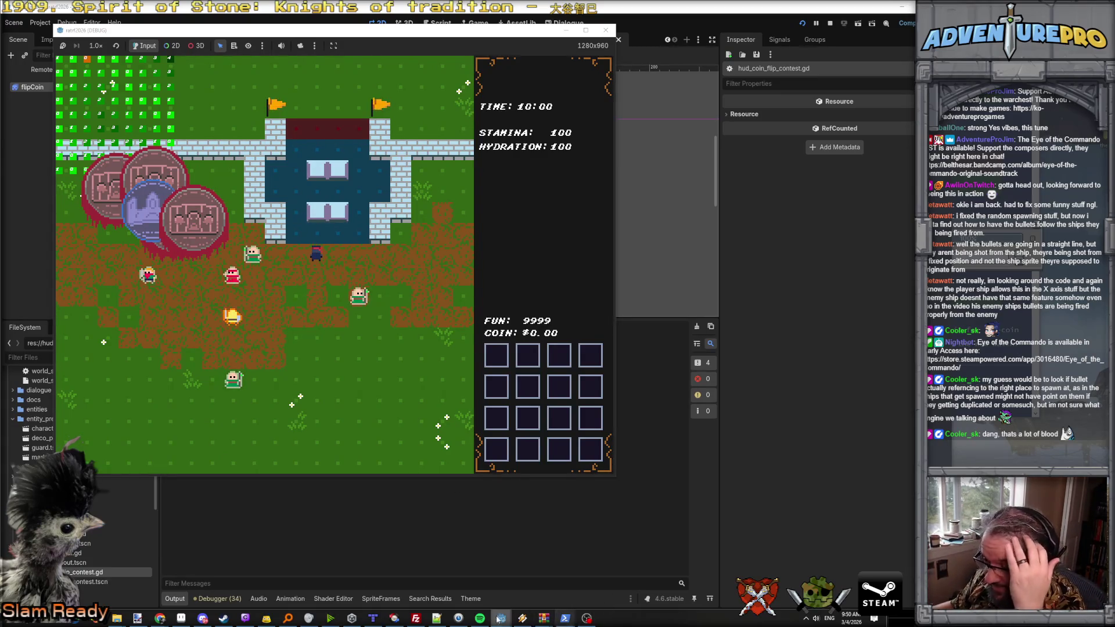
mouse_move(501, 617)
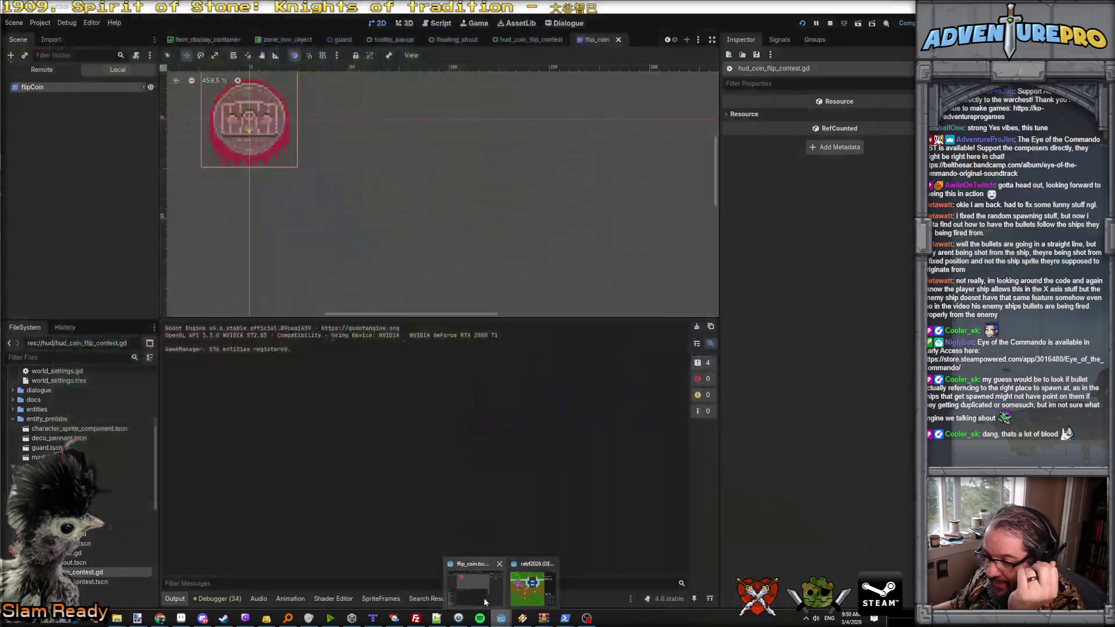
mouse_move(531, 583)
left_click(562, 571)
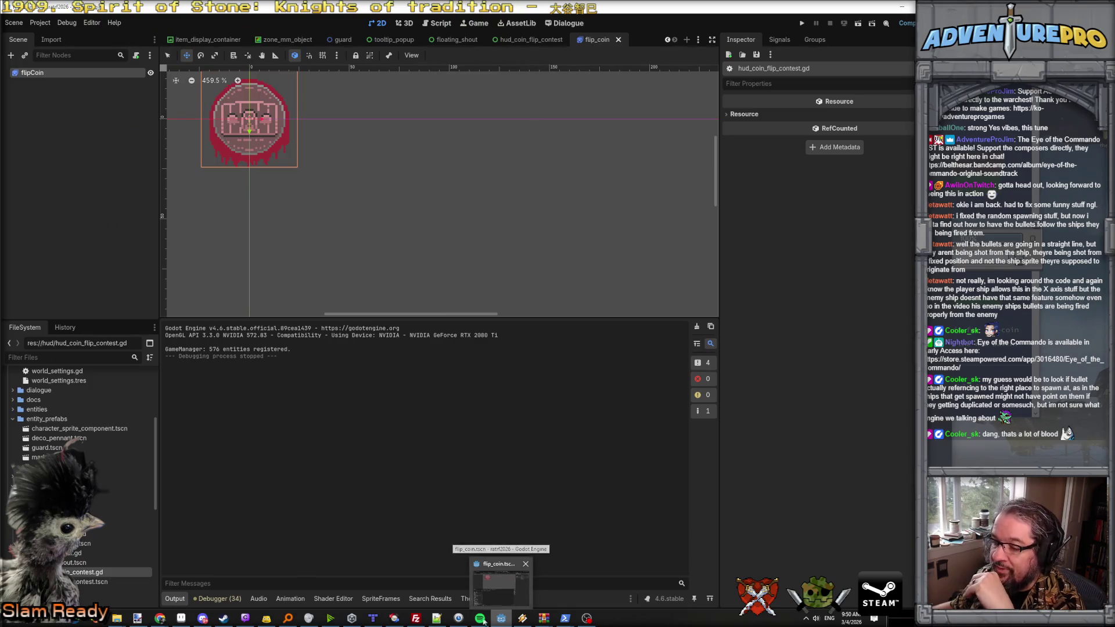
Step: Open hud_coin_flip_contest.gd, enlarge the code editor, and start Find in Files for _launchCoin from line 57
left_click(439, 23)
scroll(463, 144, "down", 3)
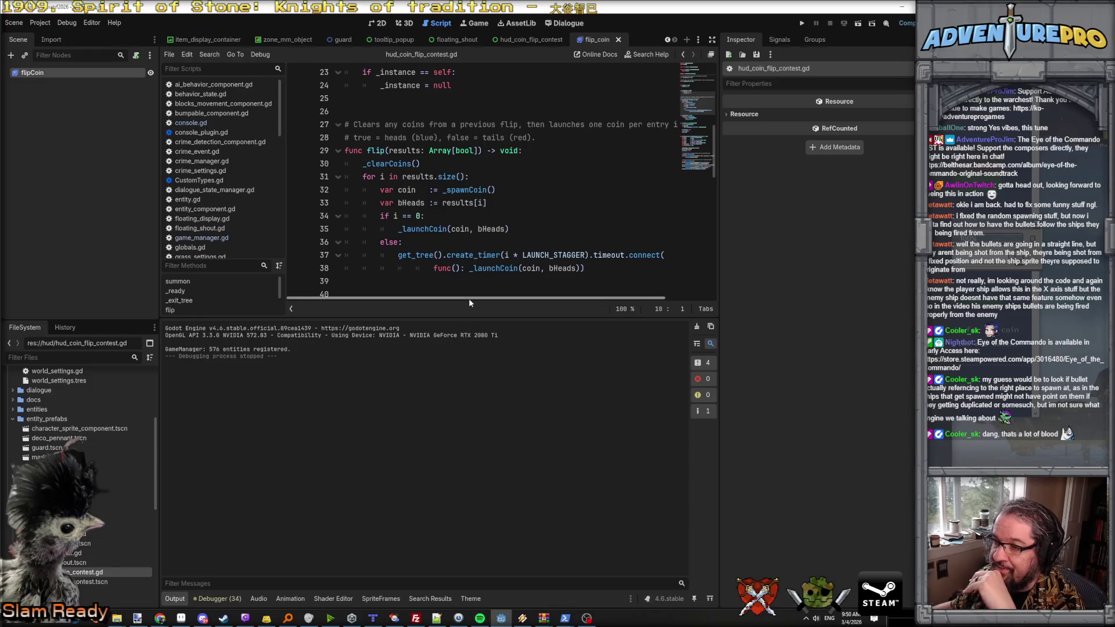
left_click_drag(464, 317, 480, 485)
scroll(513, 363, "down", 8)
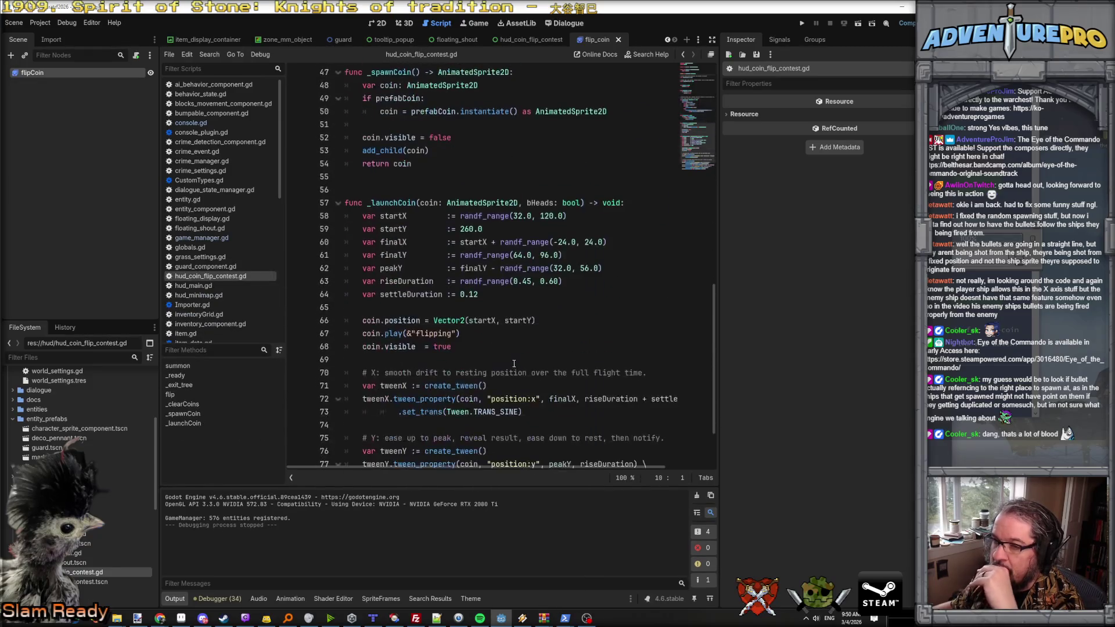
scroll(514, 364, "up", 4)
scroll(484, 323, "down", 3)
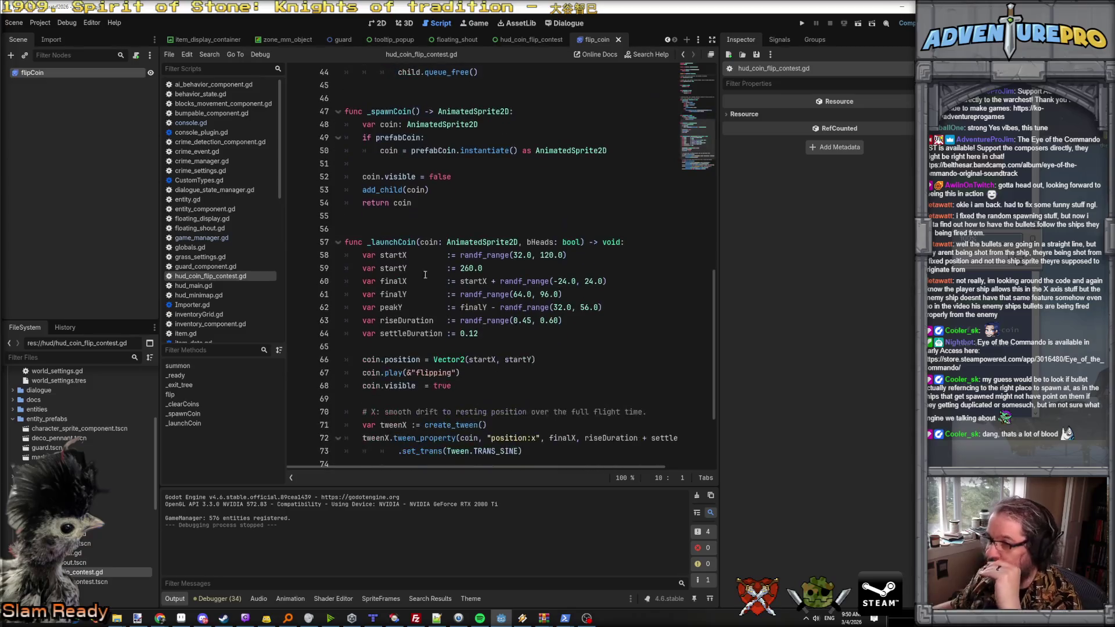
double_click(389, 242)
key("ctrl+shift+f")
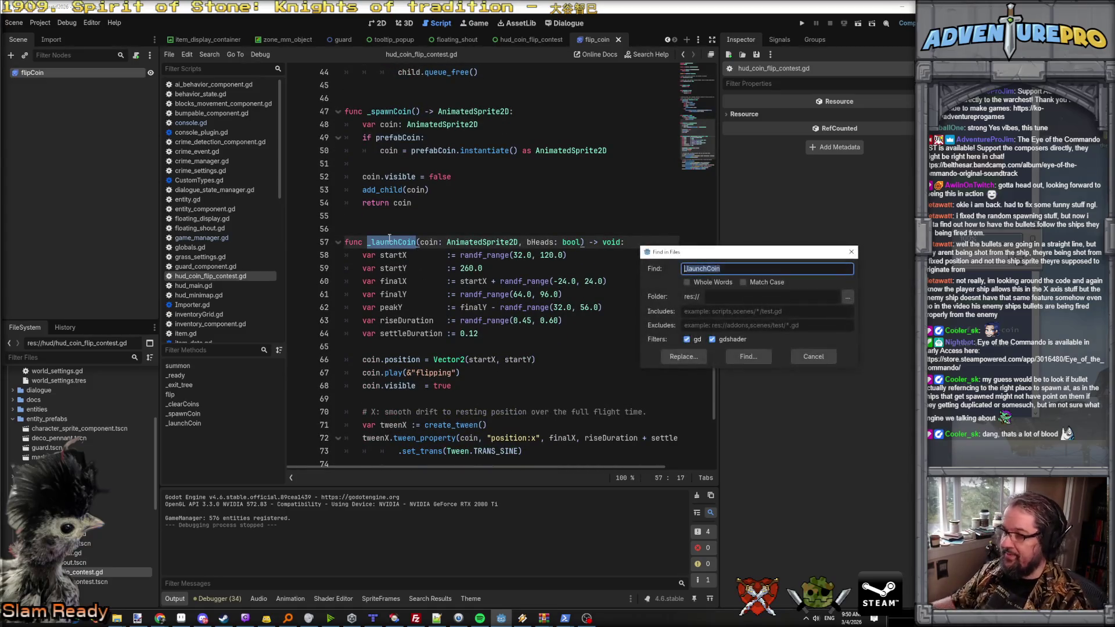
Step: Find the three _launchCoin matches and add i as a third argument to the line 35 call
left_click(747, 356)
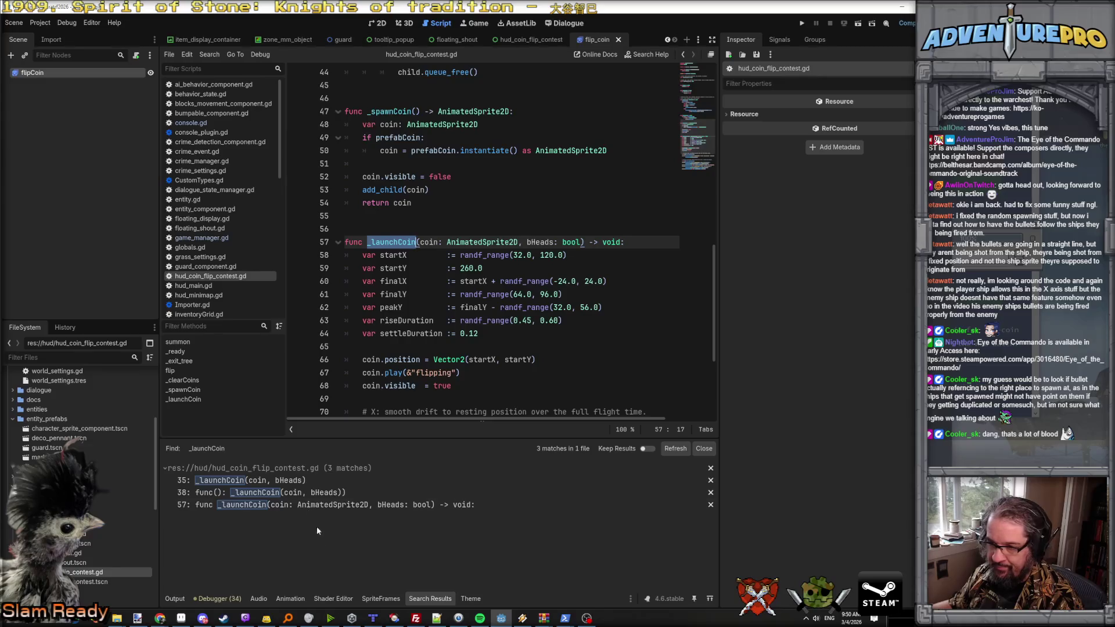
left_click(250, 480)
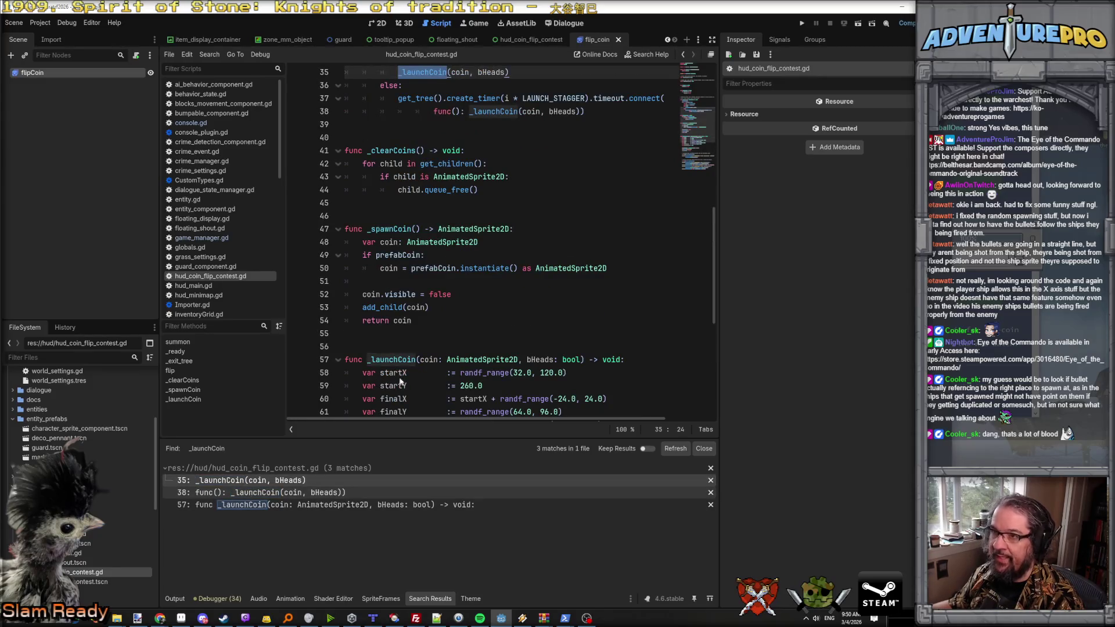
scroll(386, 232, "up", 5)
left_click(385, 190)
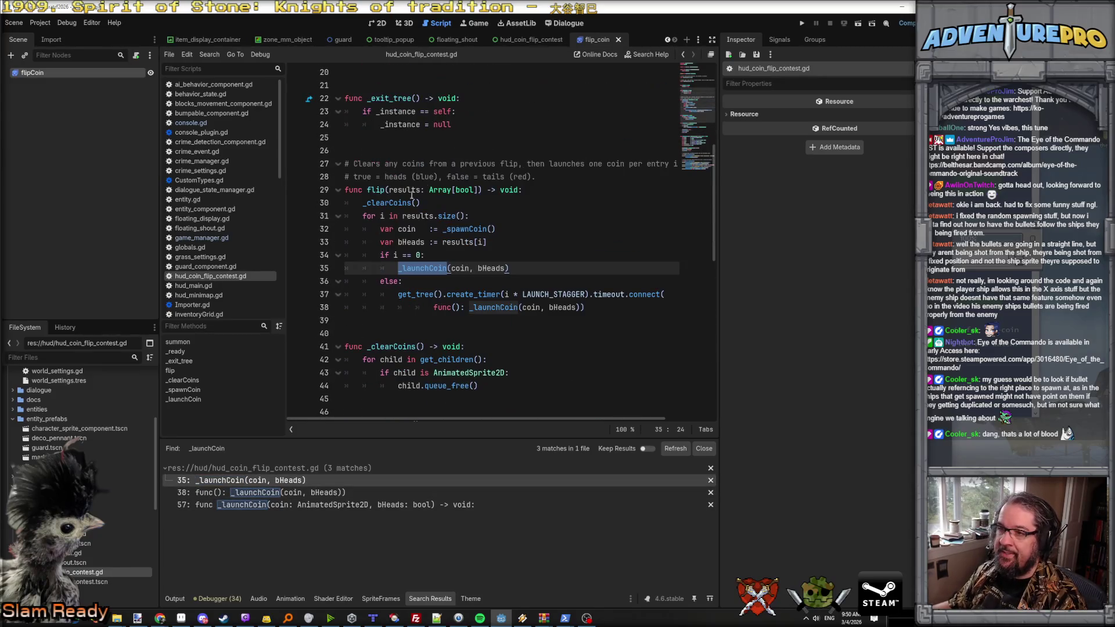
left_click(465, 254)
left_click(504, 216)
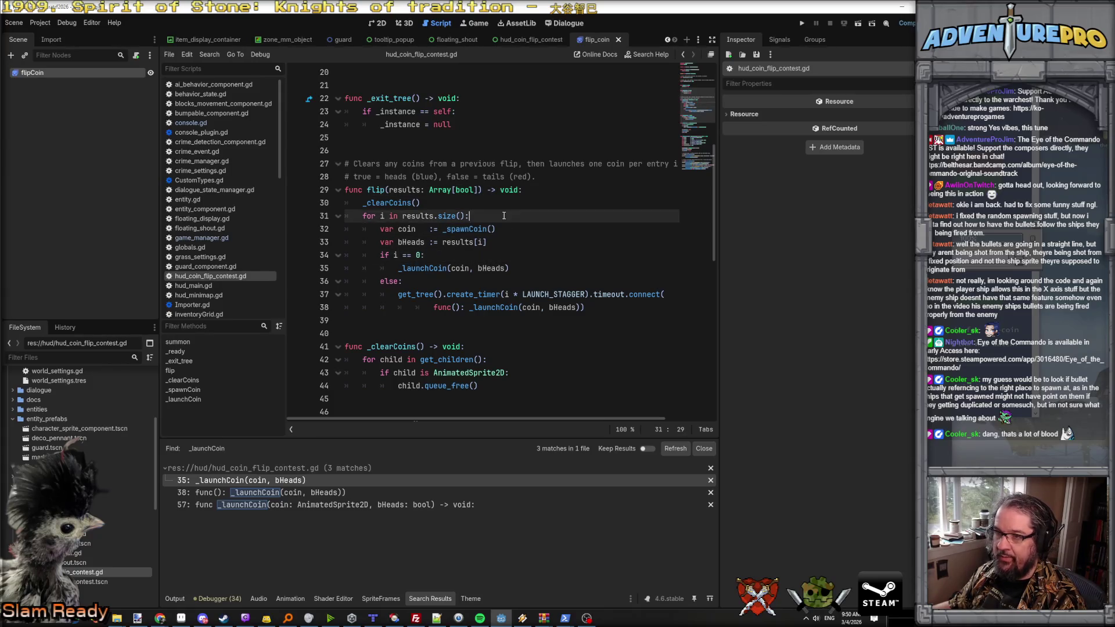
left_click(501, 218)
left_click(505, 269)
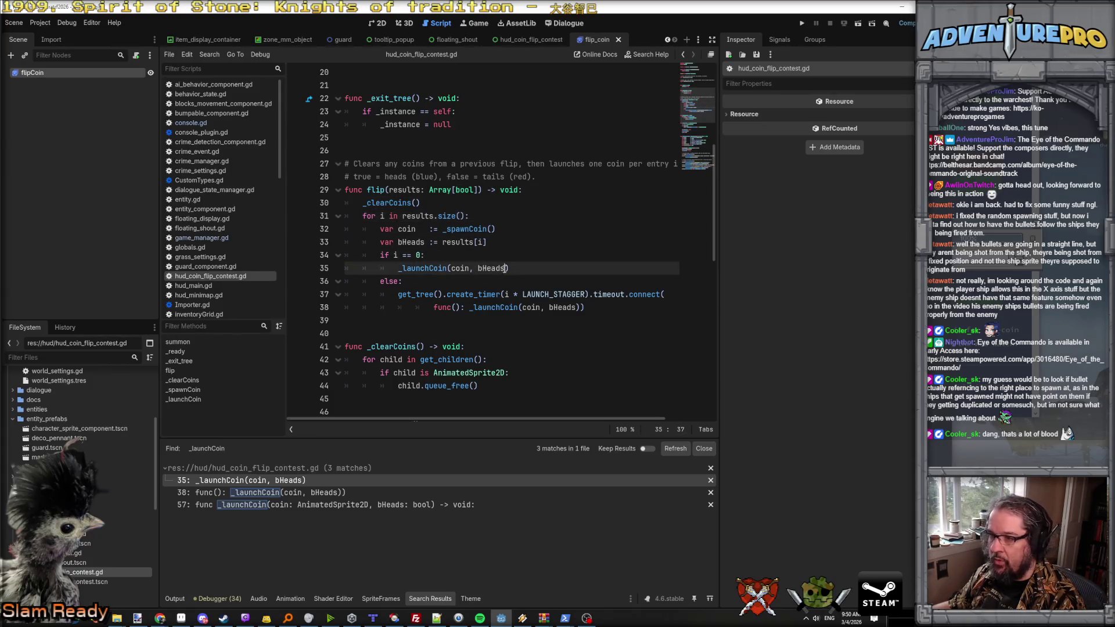
type(", ")
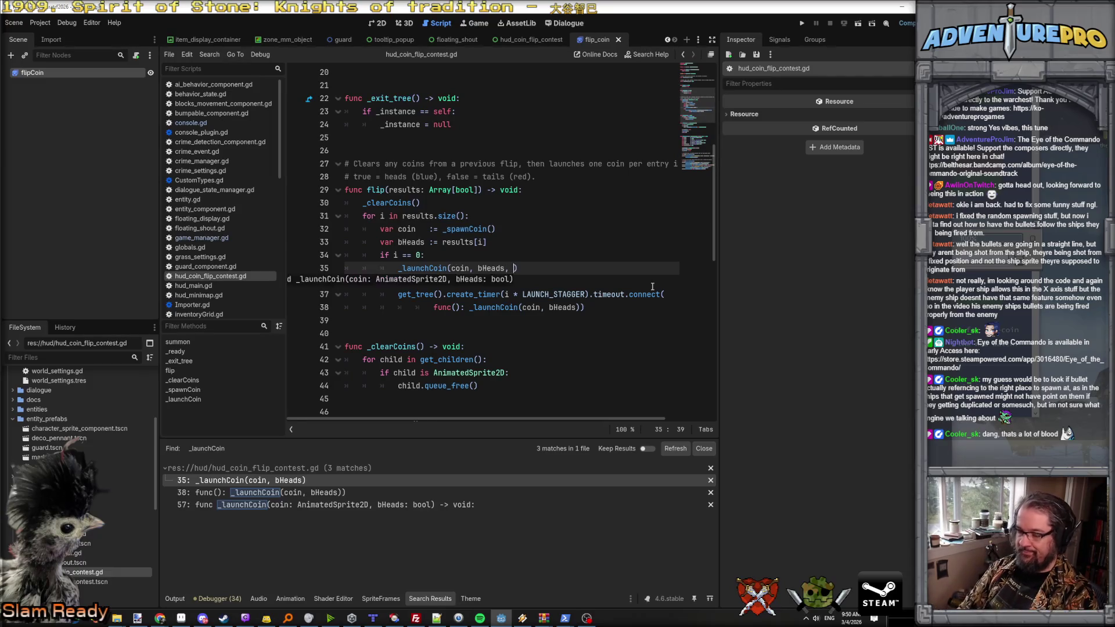
type("i")
key("Escape")
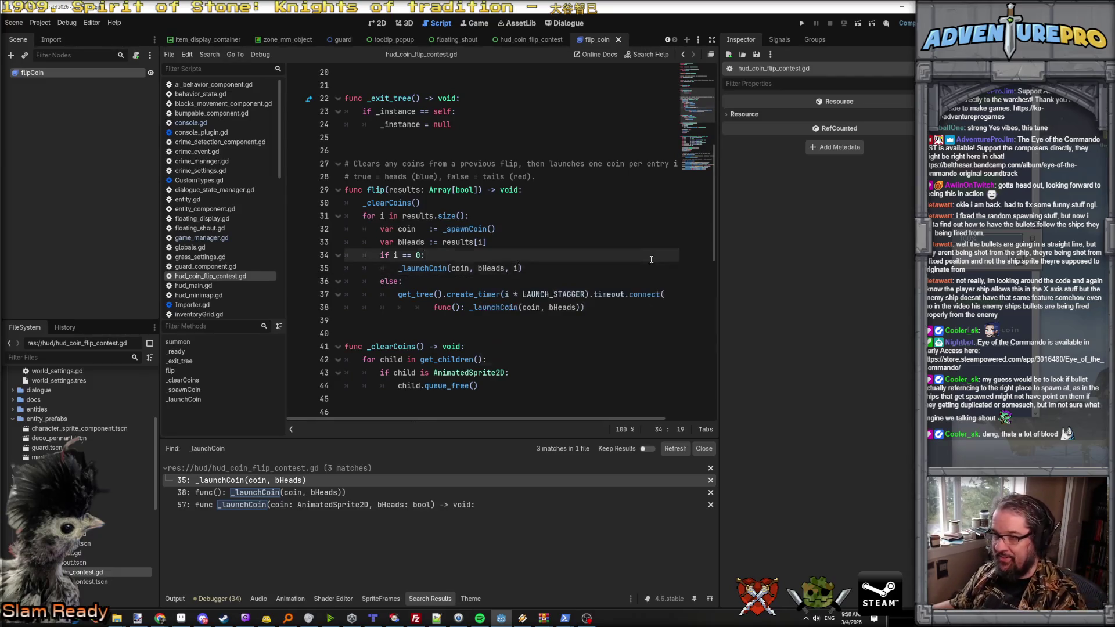
Step: Rename the loop index i to idx and pass idx to both _launchCoin calls
key("Up")
double_click(383, 216)
type("idx")
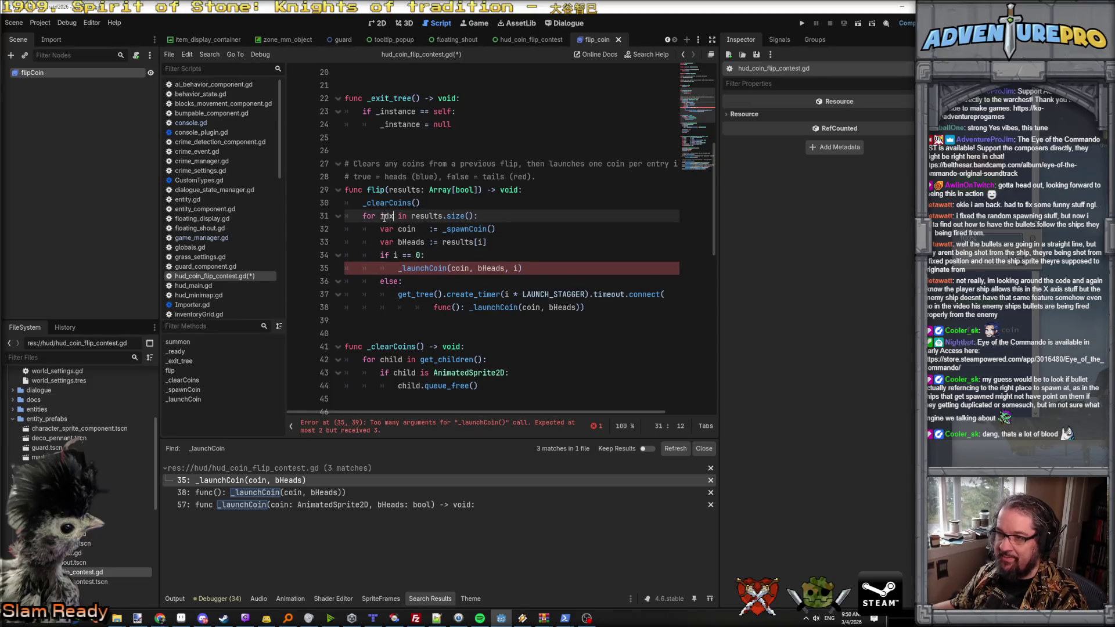
double_click(394, 255)
type("idx")
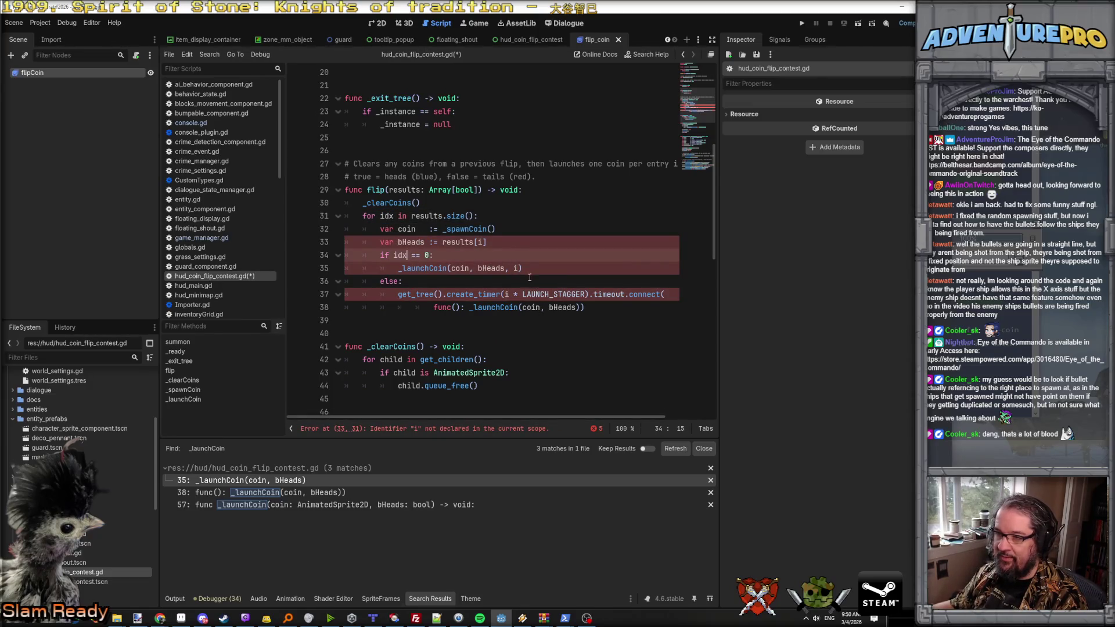
double_click(516, 268)
type("idx")
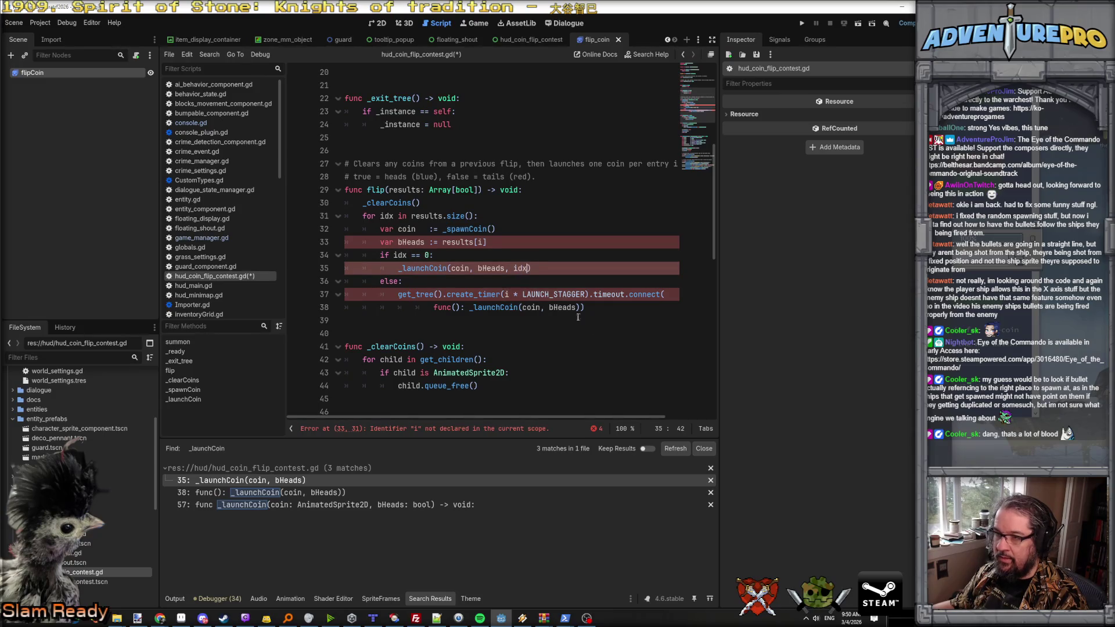
left_click(577, 308)
type(", idx")
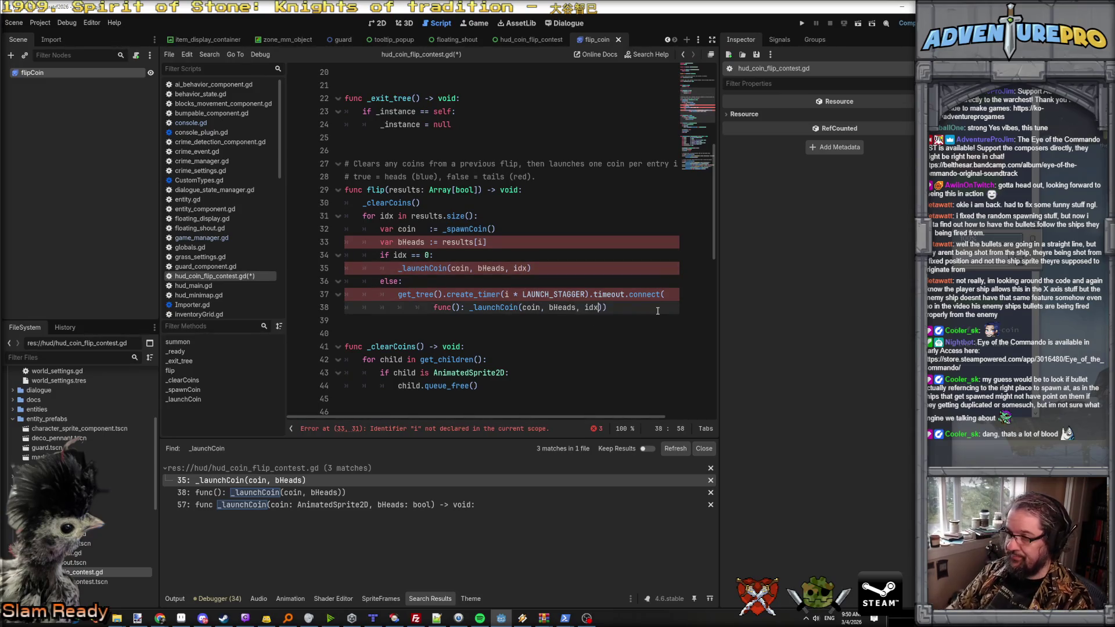
Step: Add an idx: int parameter after the bool in the _launchCoin signature
left_click(607, 215)
left_click(429, 268, "ctrl")
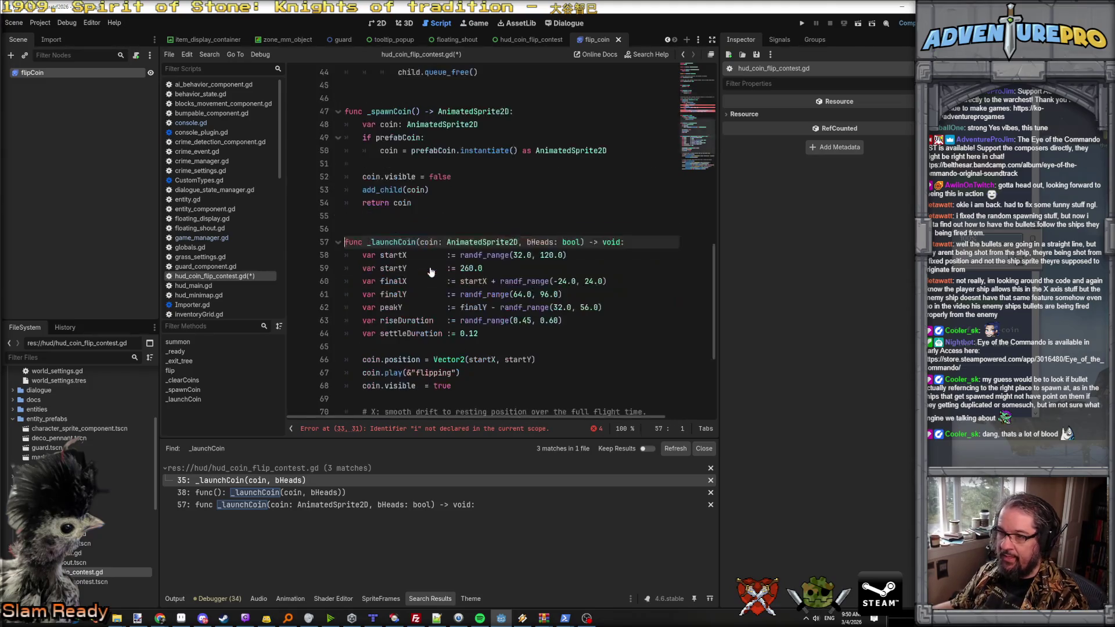
left_click(585, 243)
type(",")
type(" idx:L")
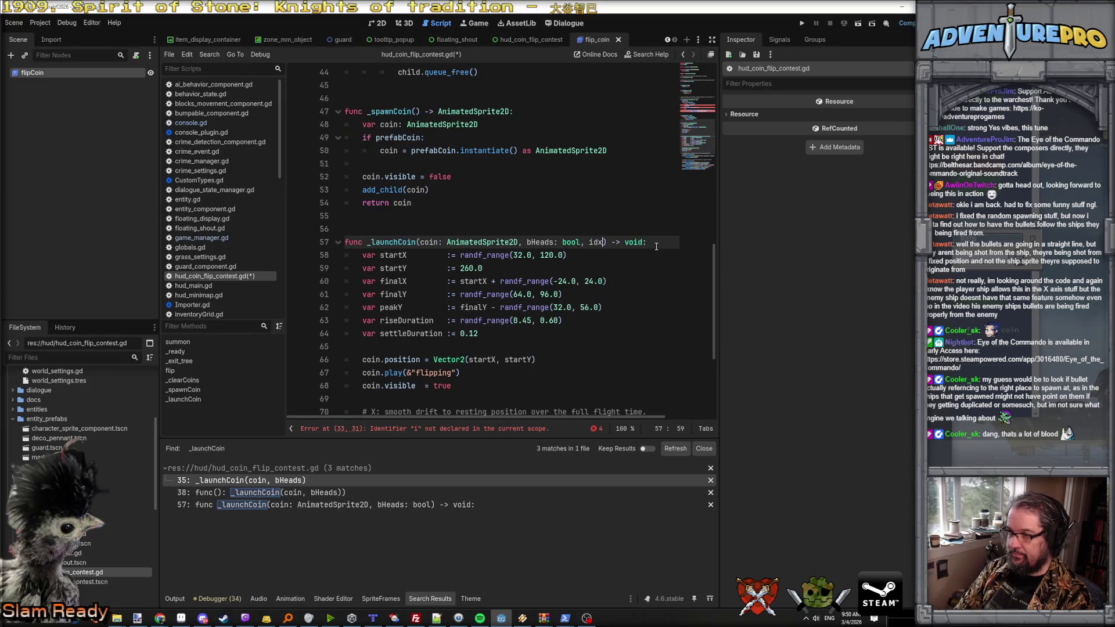
key("BackSpace")
type("int")
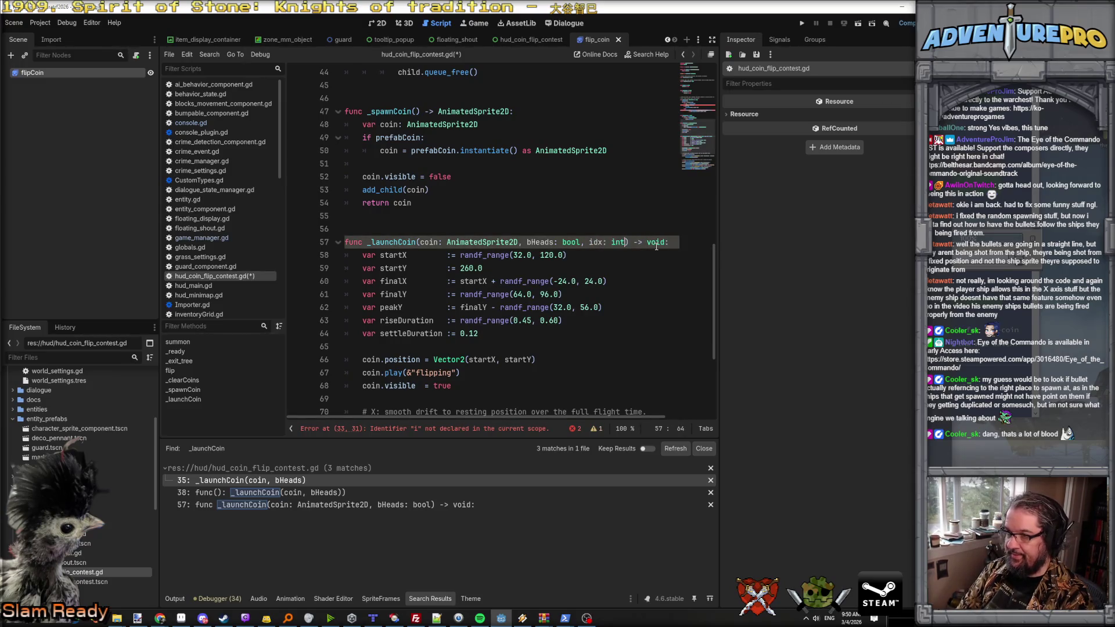
left_click(513, 258)
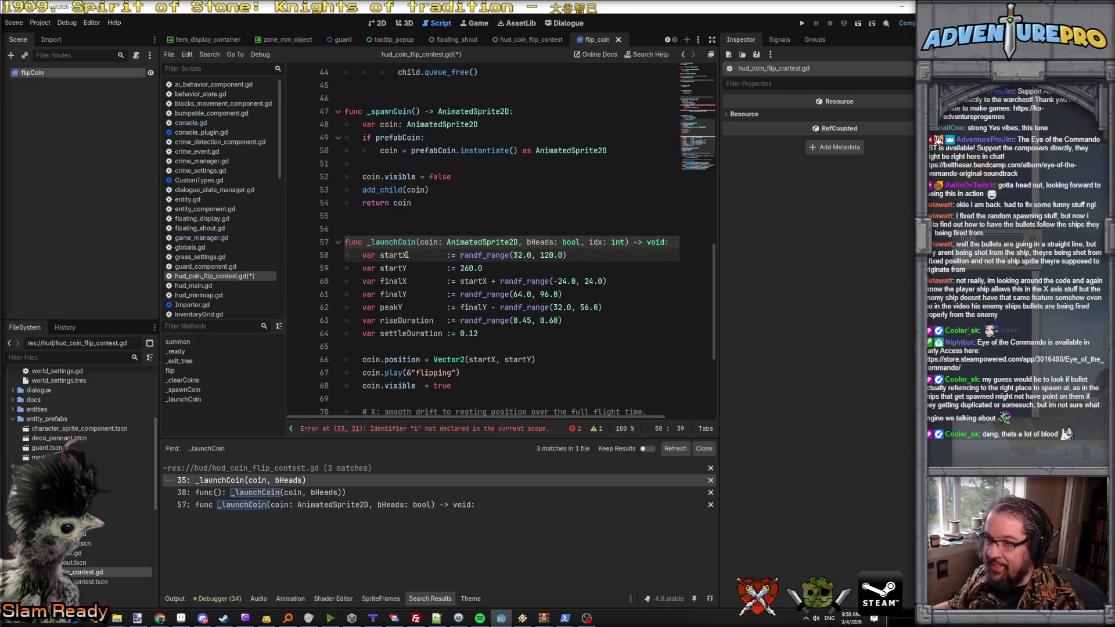
Step: Change line 58's startX range to (32.0 * idx, 32.0 * idx + 32.0) and save
left_click(540, 256)
left_click_drag(541, 255, 555, 255)
type("64")
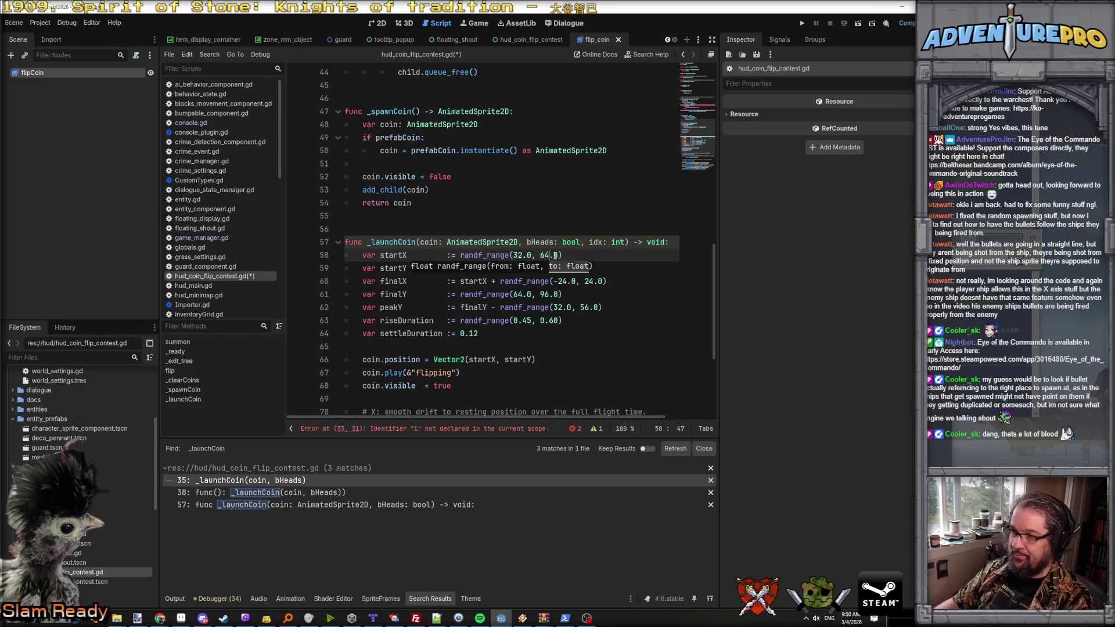
left_click(533, 254)
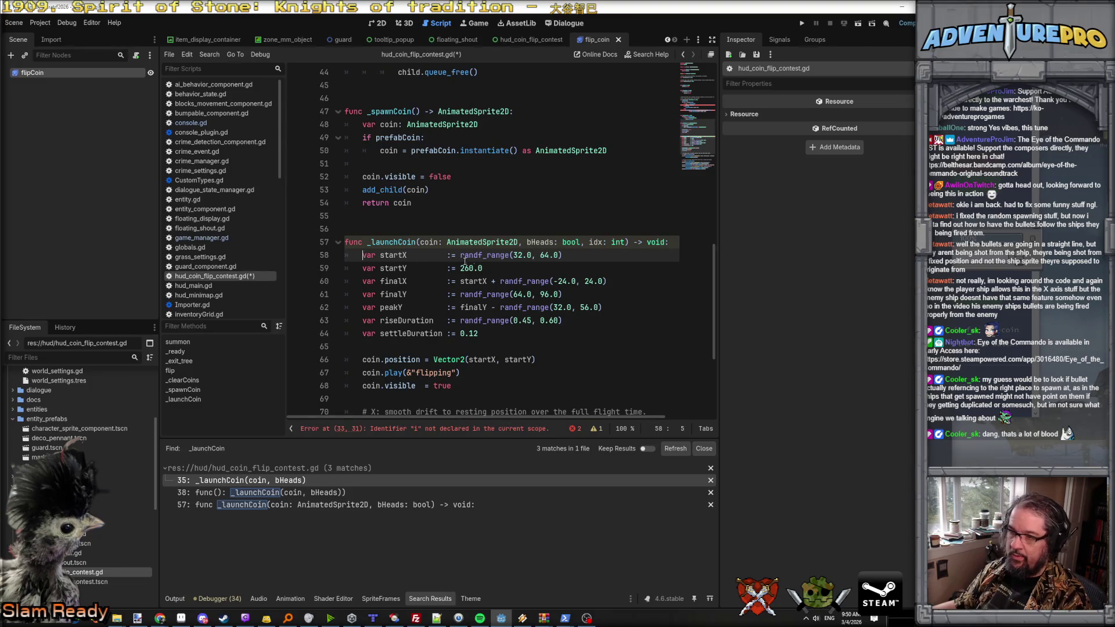
left_click(563, 255)
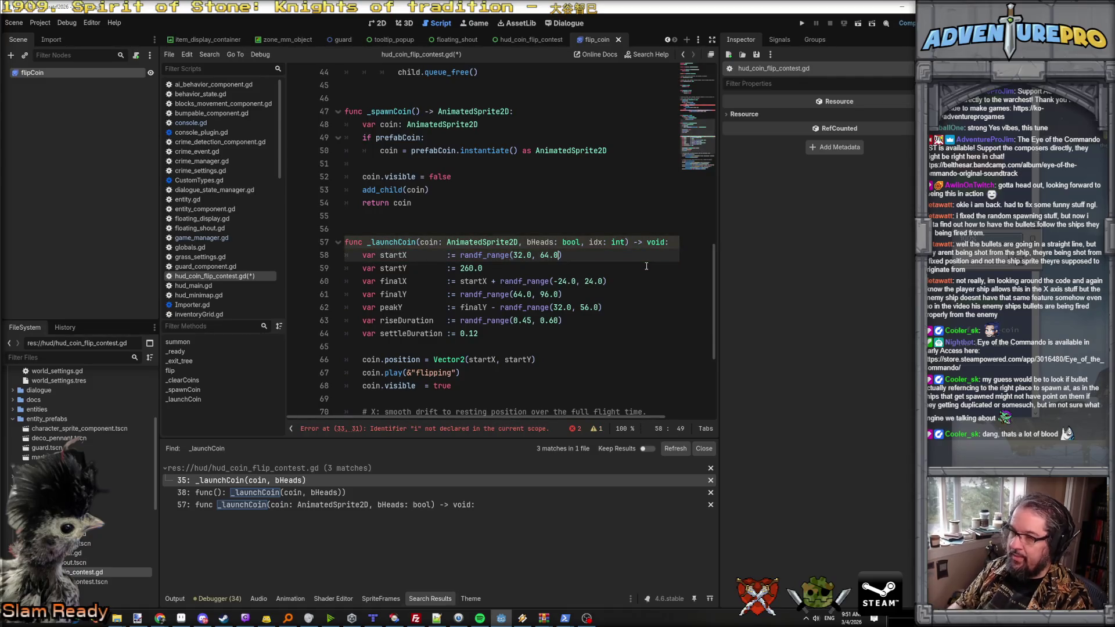
type("* idx")
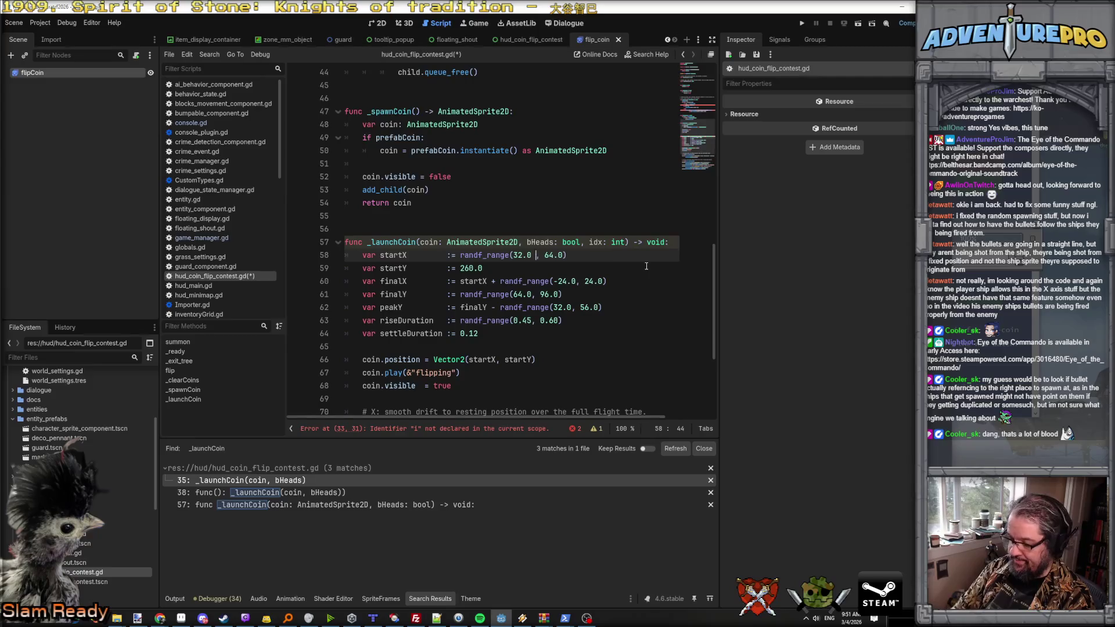
key("Right")
key("Right")
key("Right")
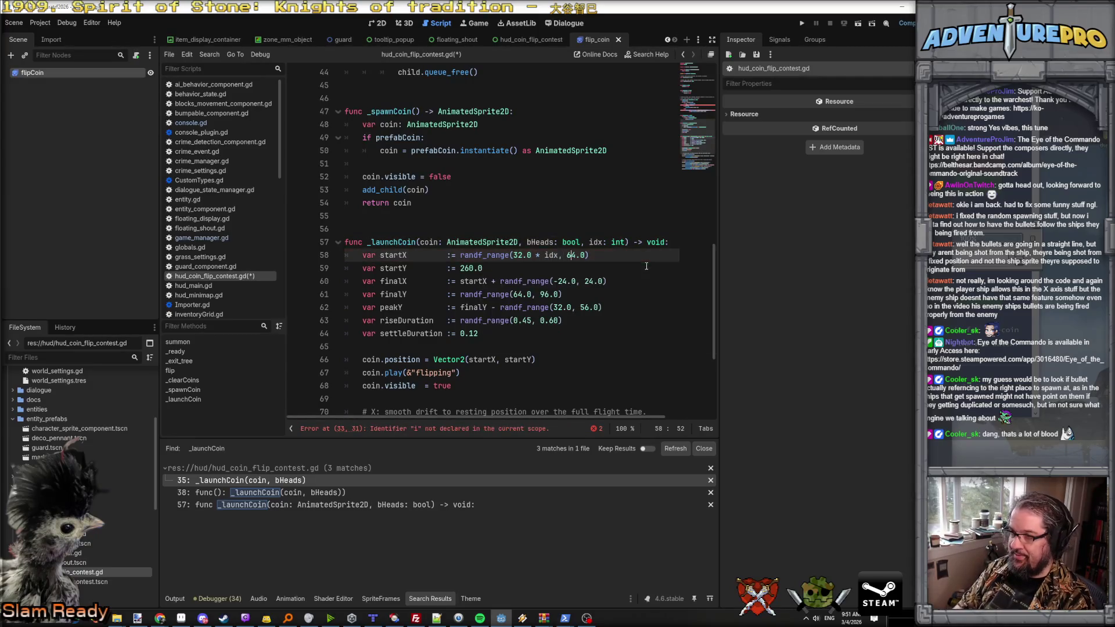
key("BackSpace")
key("BackSpace")
key("BackSpace")
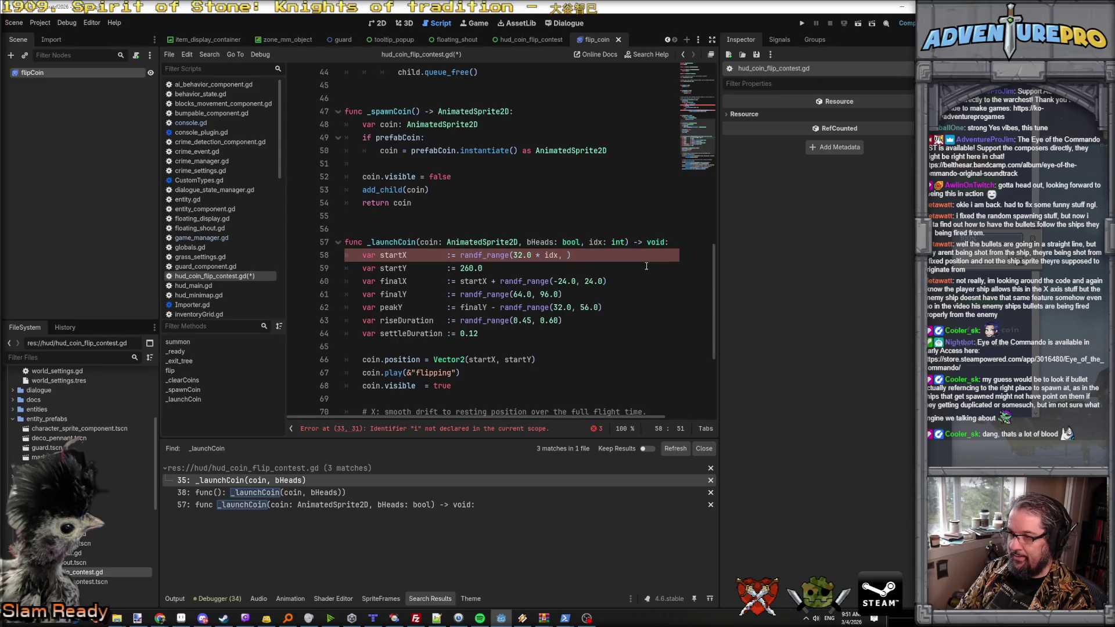
type("32.0")
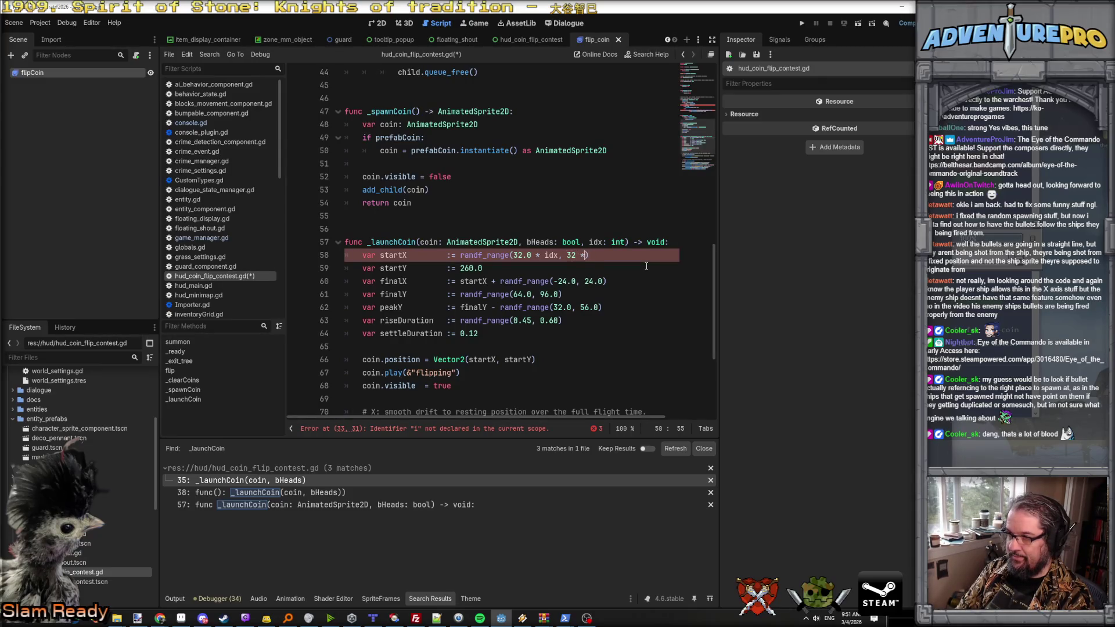
type(" * idx")
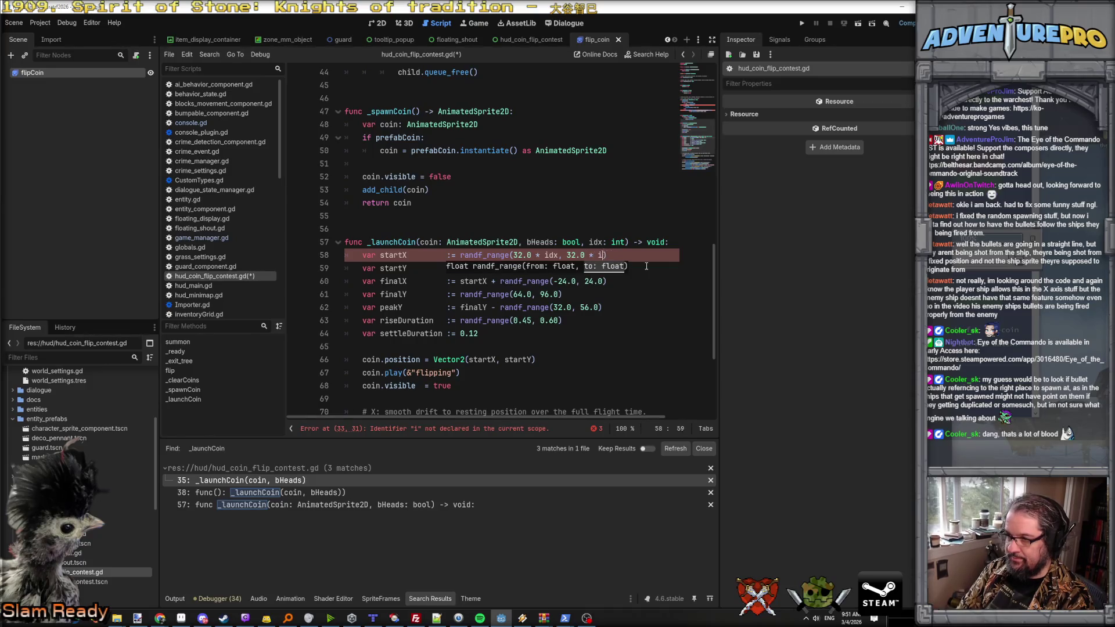
type(" + 32")
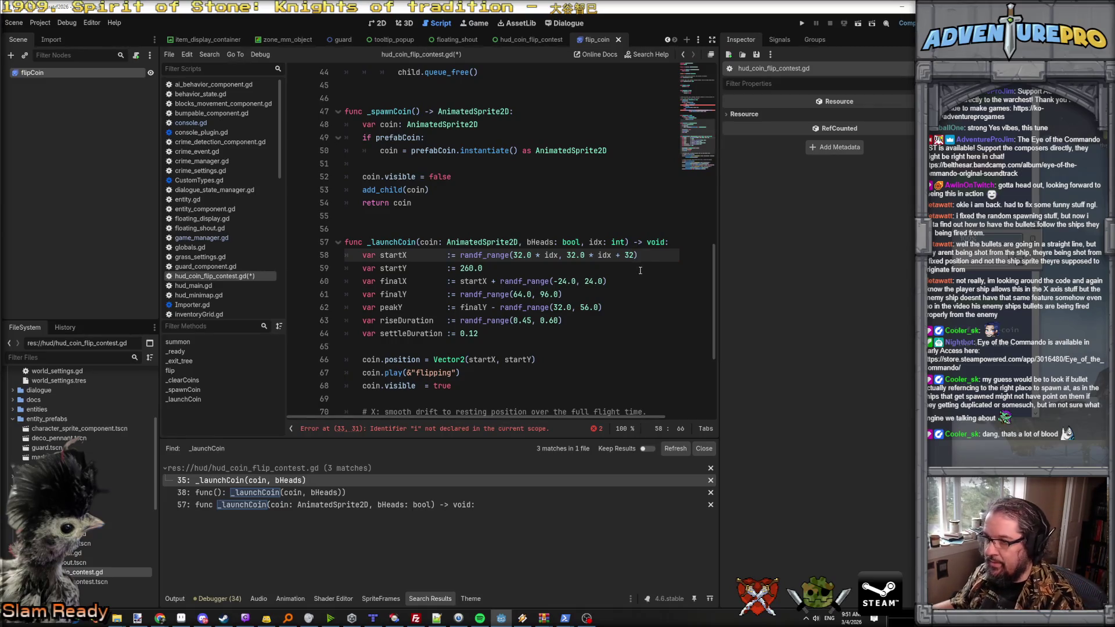
type(".0")
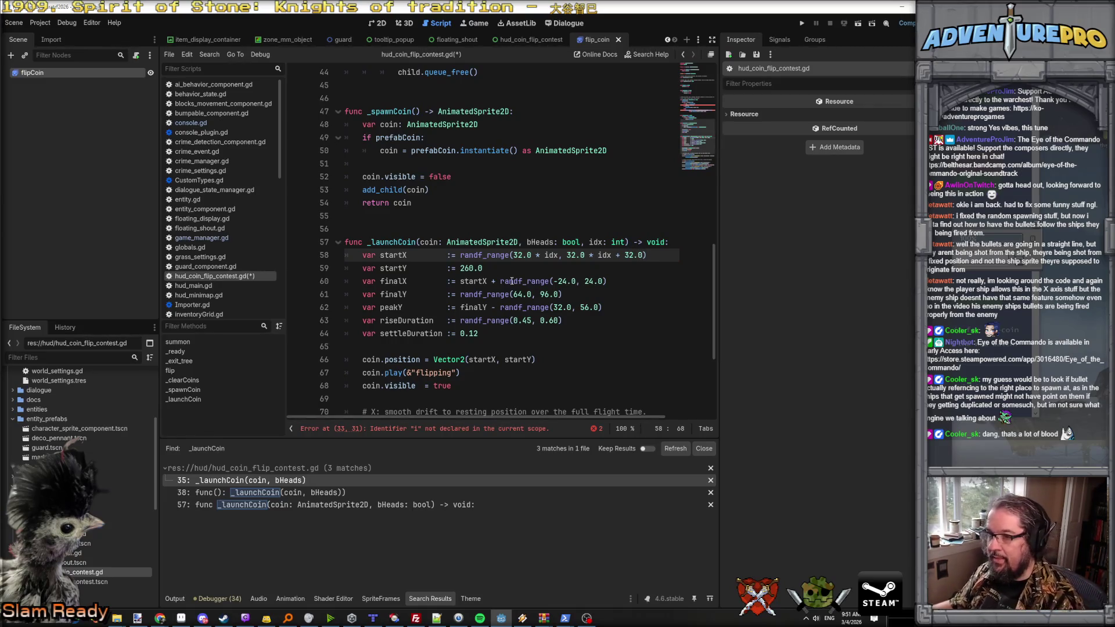
key("Down")
key("ctrl+s")
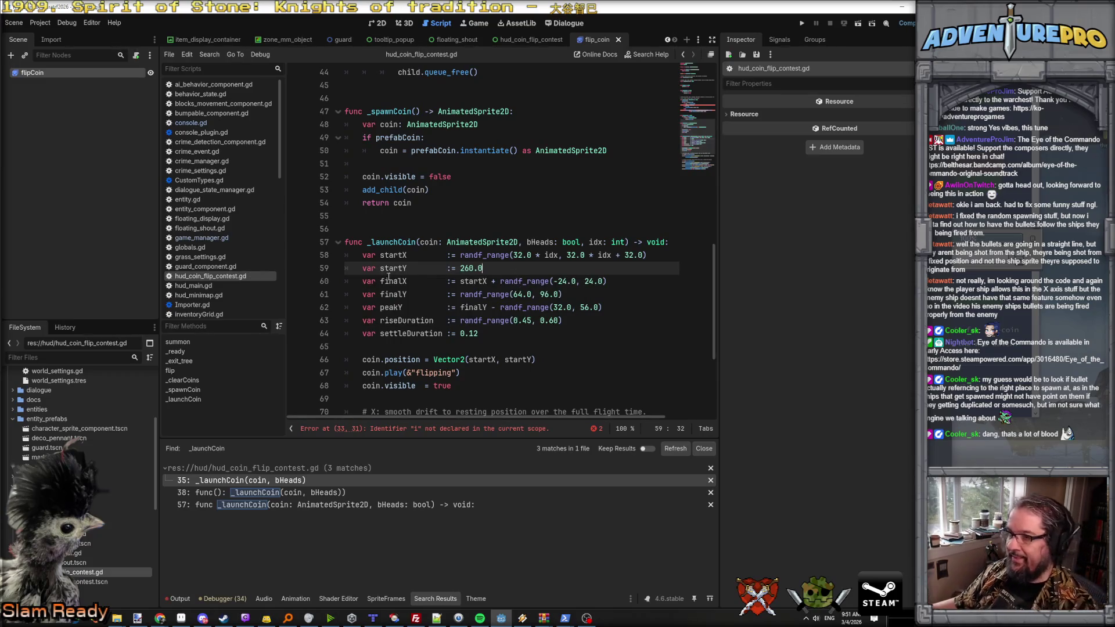
Step: Prefix both bounds with 24 + to get (24 + 32.0 * idx, 24 + 32.0 * idx + 32.0), and save
left_click(520, 255)
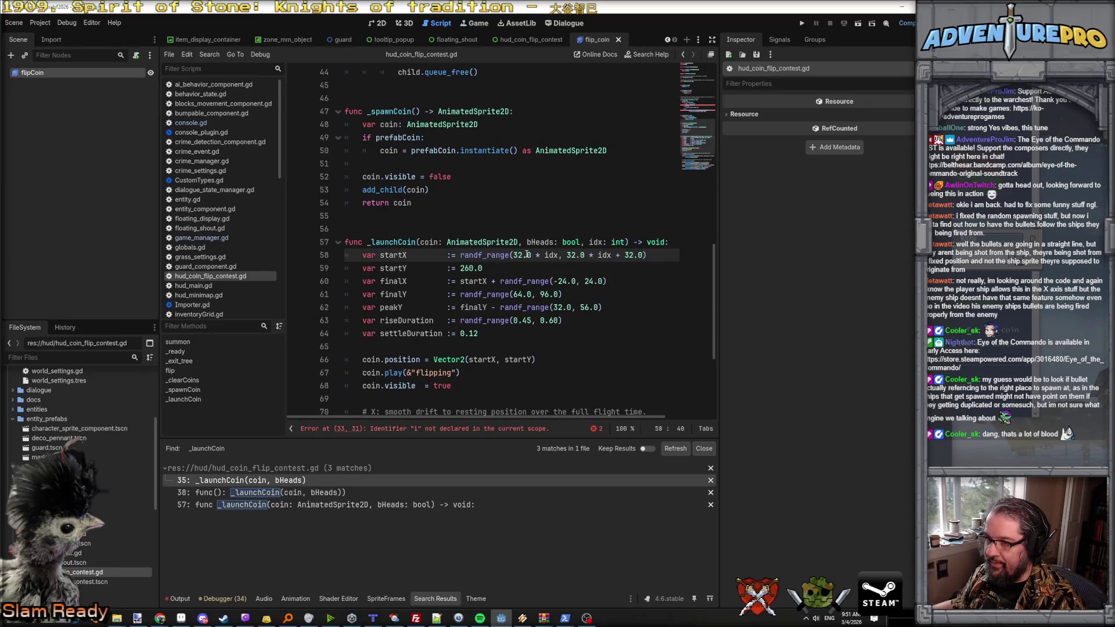
key("shift+Left")
key("shift+Left")
left_click(527, 256)
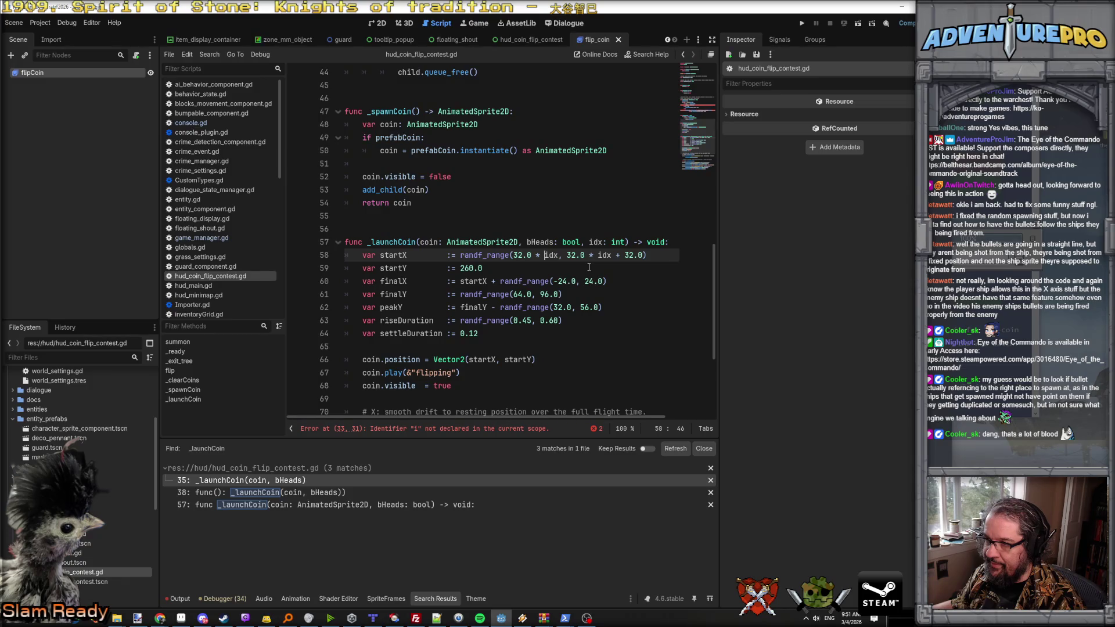
left_click(513, 255)
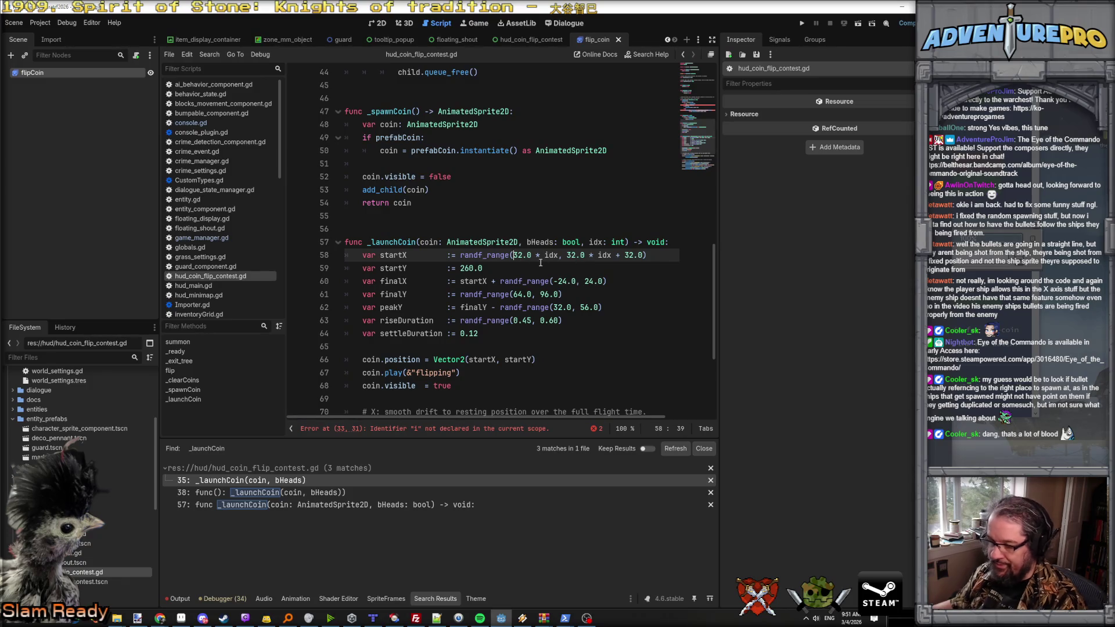
type("24 +")
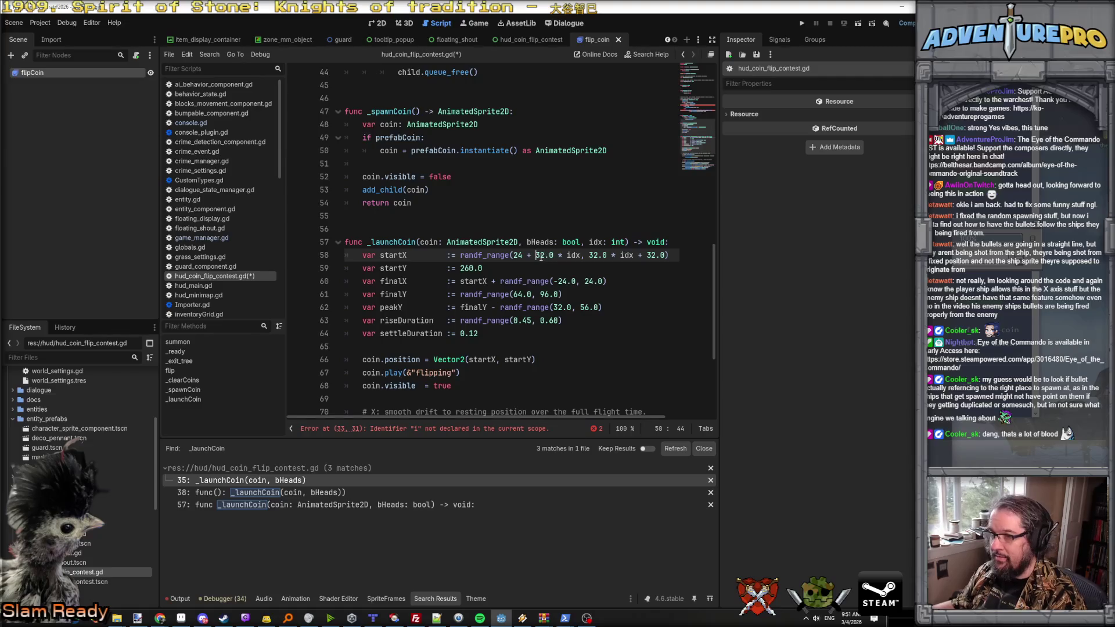
type("24 +")
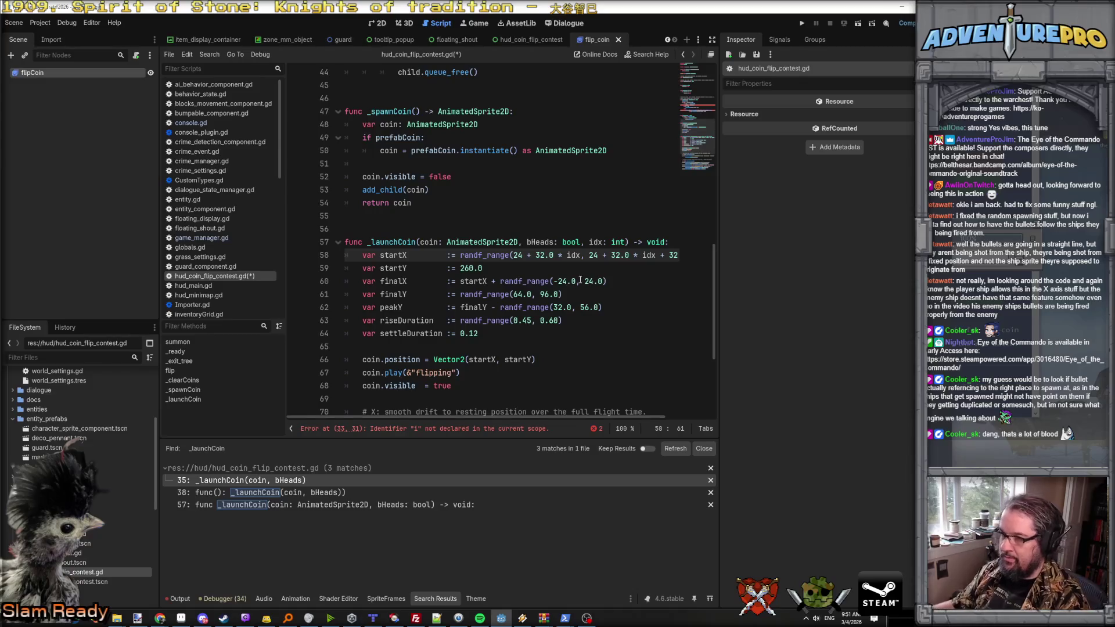
scroll(580, 279, "up", 1)
scroll(604, 273, "down", 1)
scroll(625, 268, "right", 2)
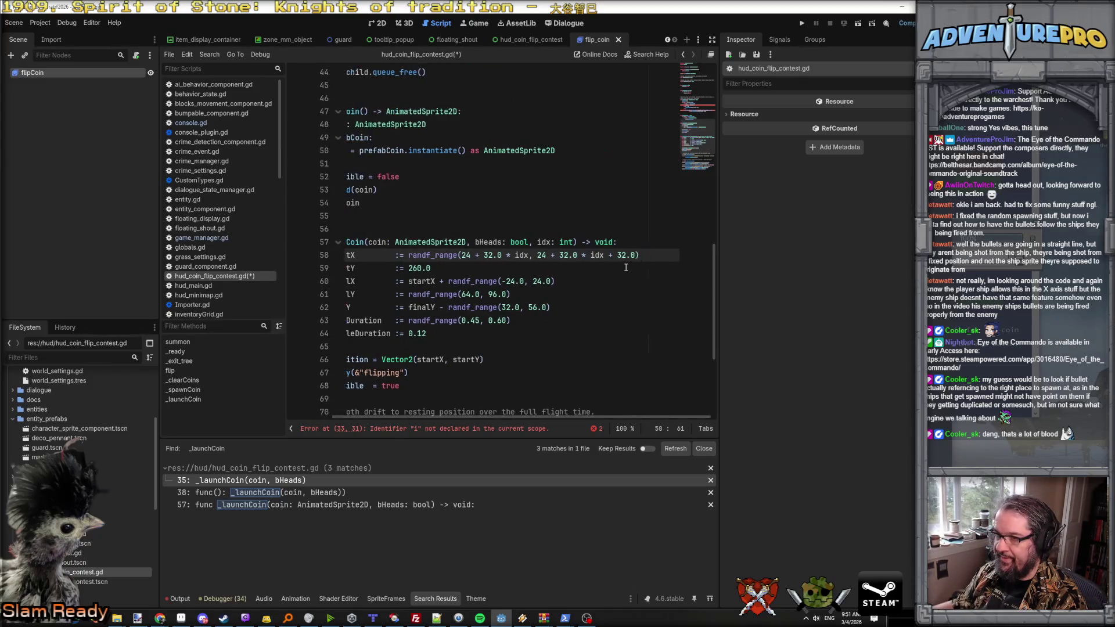
scroll(623, 268, "left", 2)
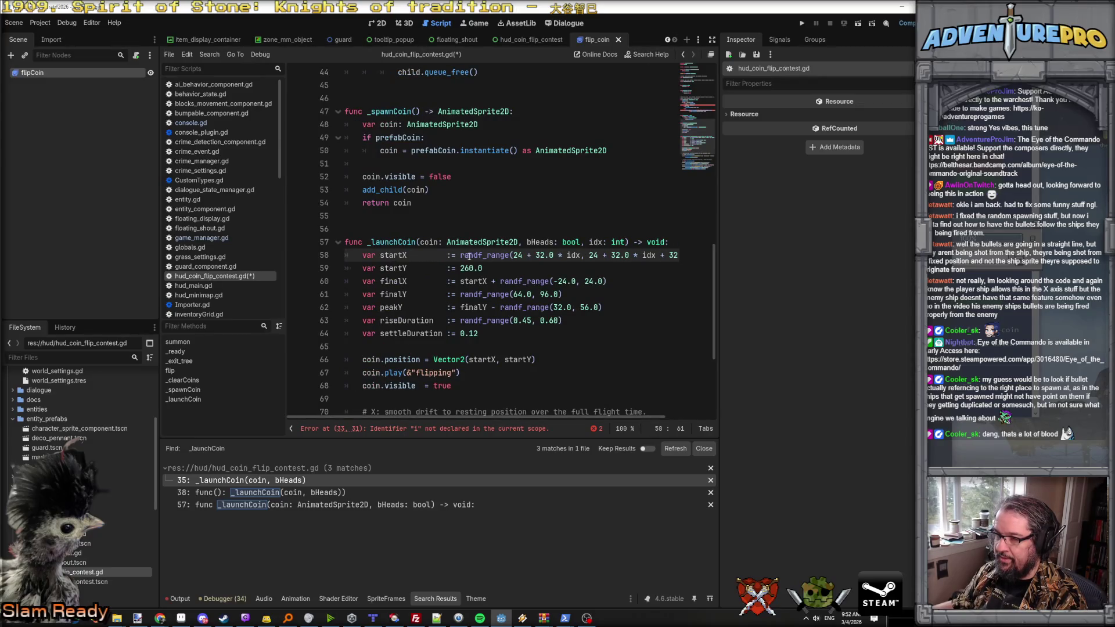
left_click(460, 268)
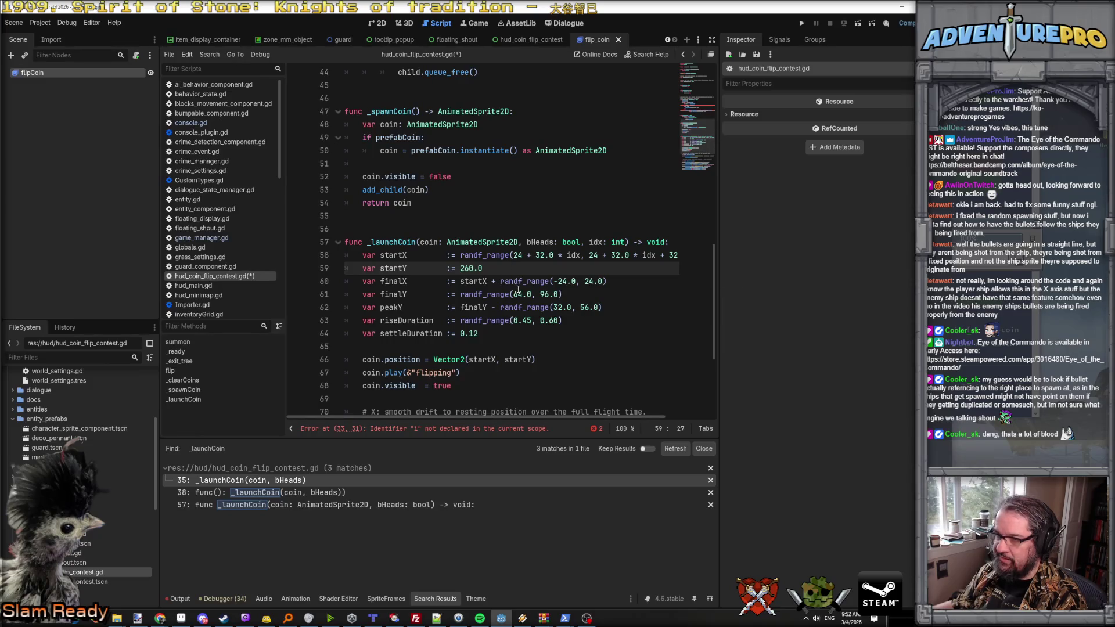
key("End")
key("ctrl+s")
Step: Run the project, hit the undeclared 'i' parser error at line 33, and select that i
mouse_move(543, 618)
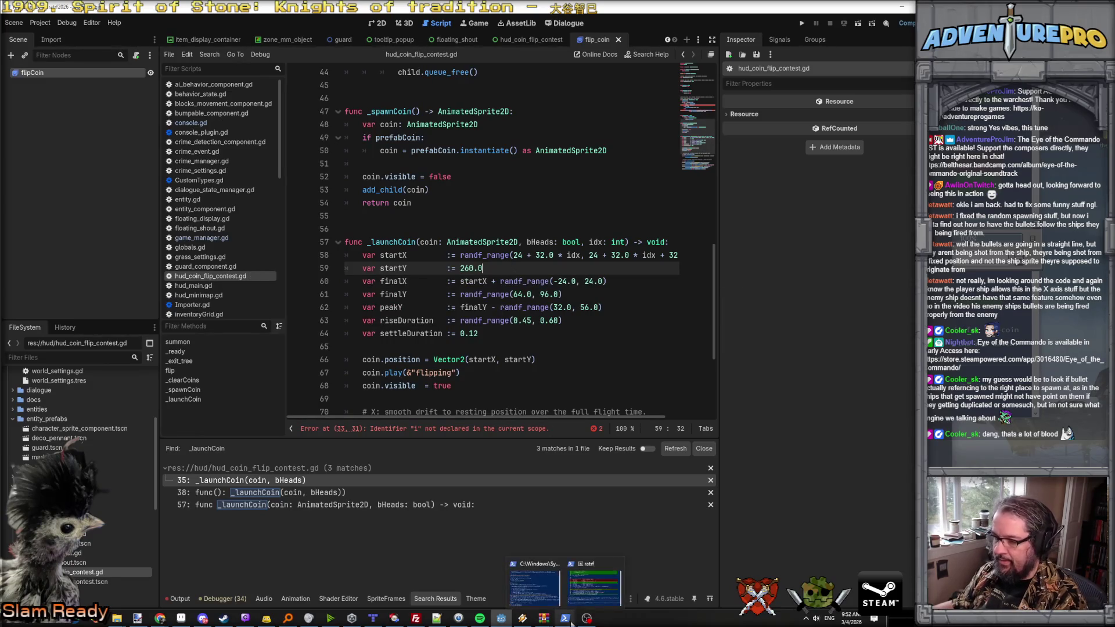
left_click(801, 23)
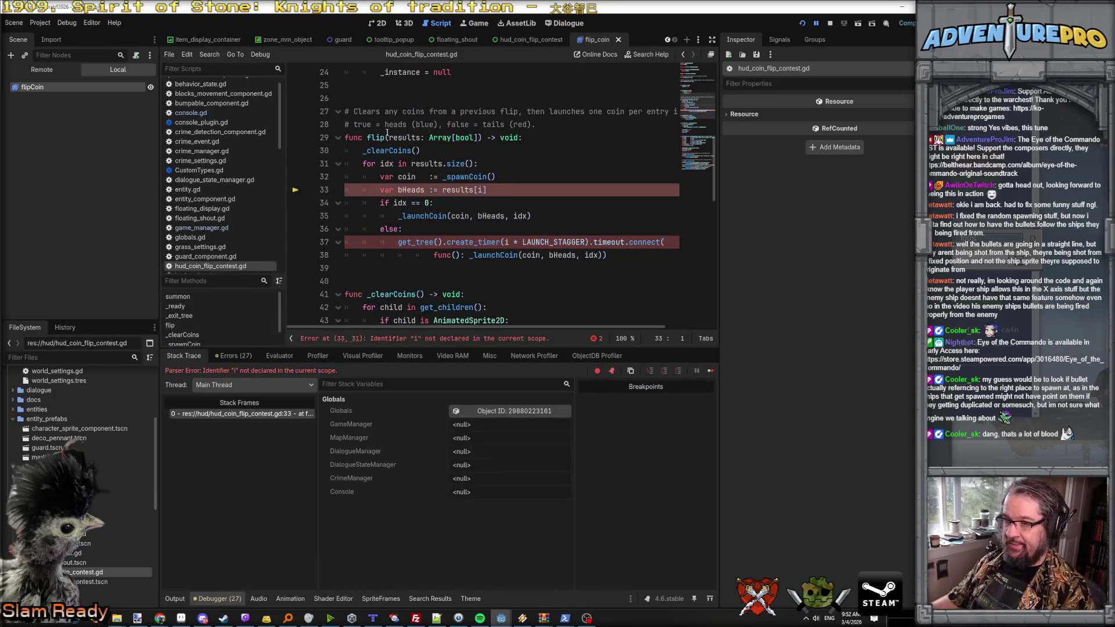
double_click(482, 190)
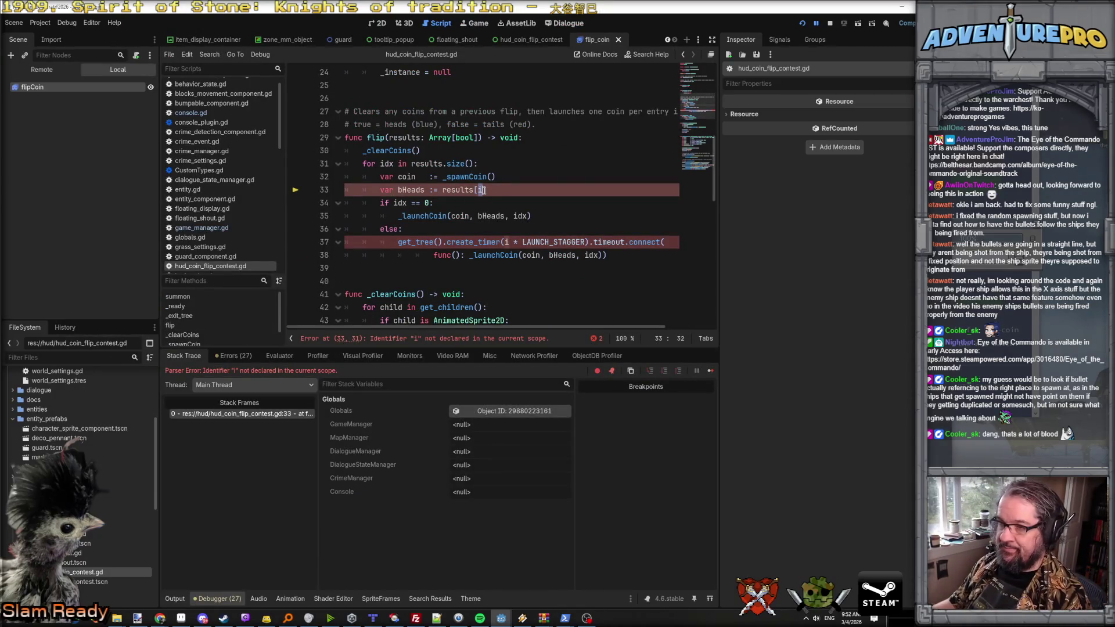
Step: Replace the undeclared i with idx on lines 33 and 37, save, and relaunch the game
type("idx")
key("Escape")
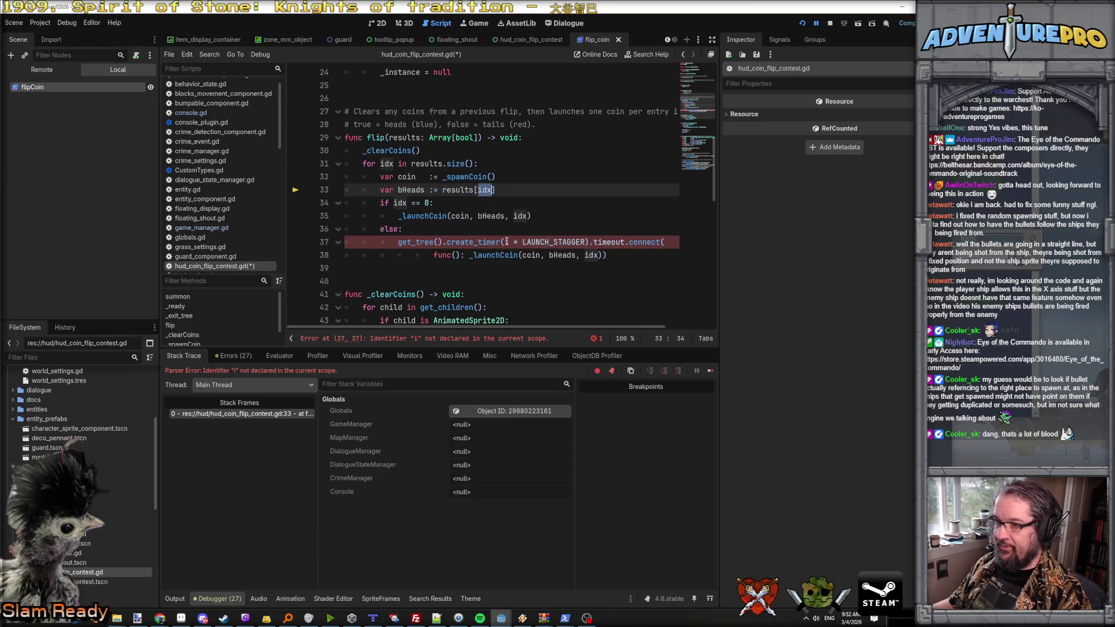
double_click(505, 241)
type("idx")
left_click(580, 215)
key("ctrl+s")
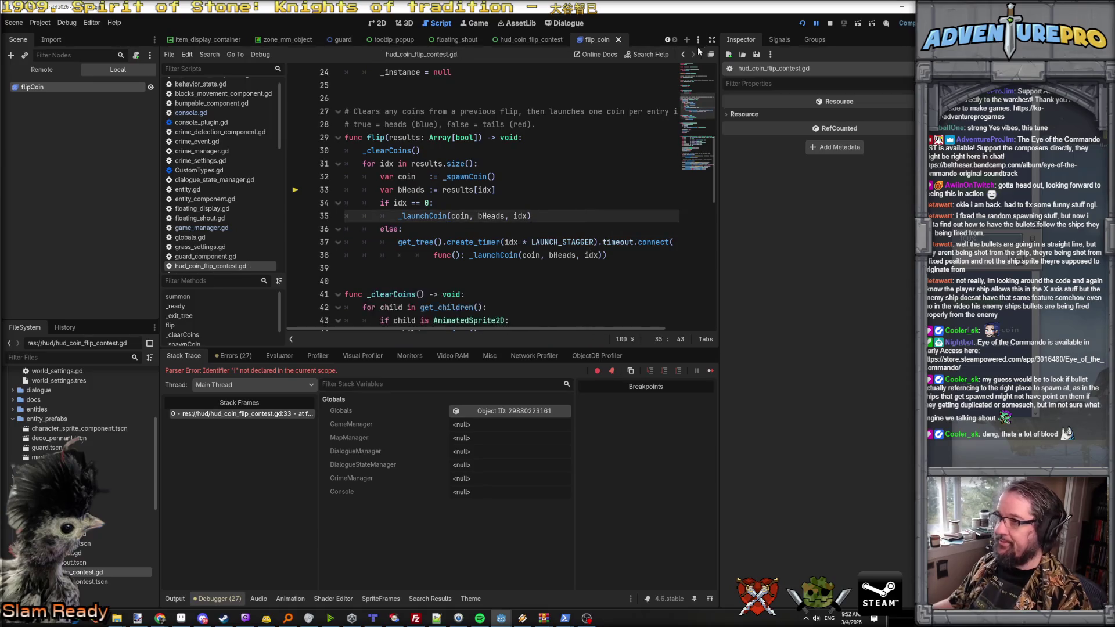
left_click(801, 23)
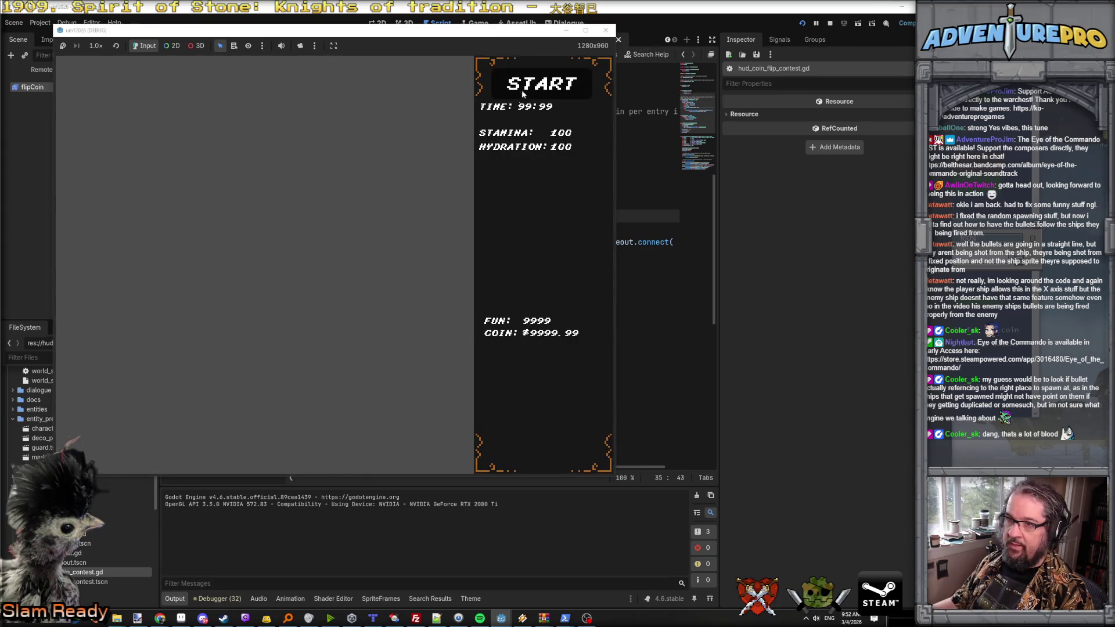
Step: Run TEST_COIN_FLIP from the in-game dev console, then TEST_COIN_FLIP 2
key("grave")
type("7")
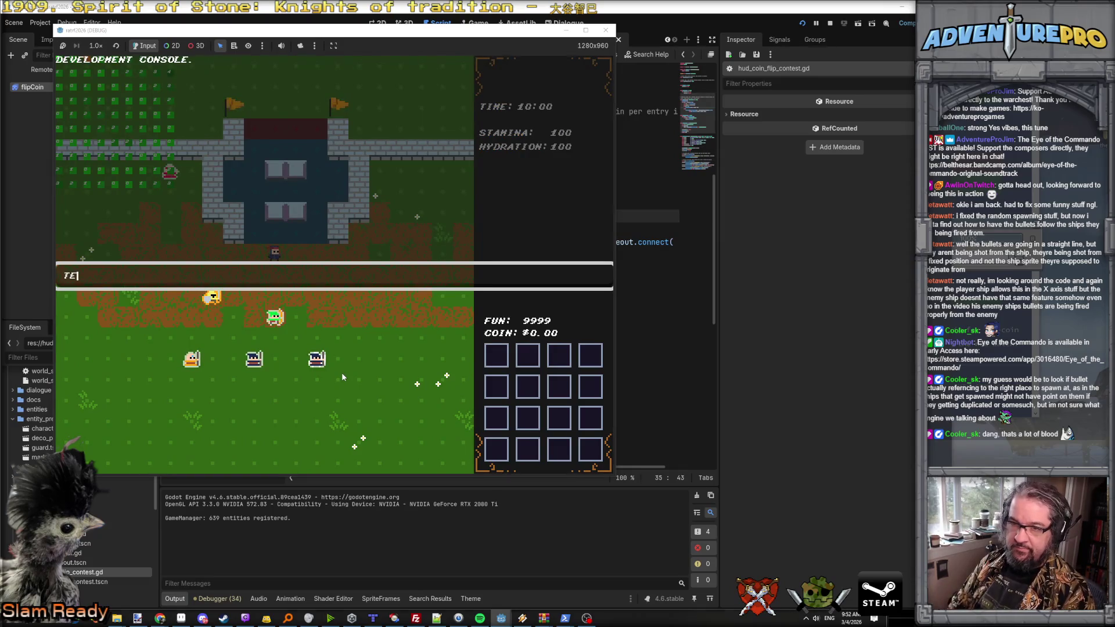
type("EST_COIN_FLIP")
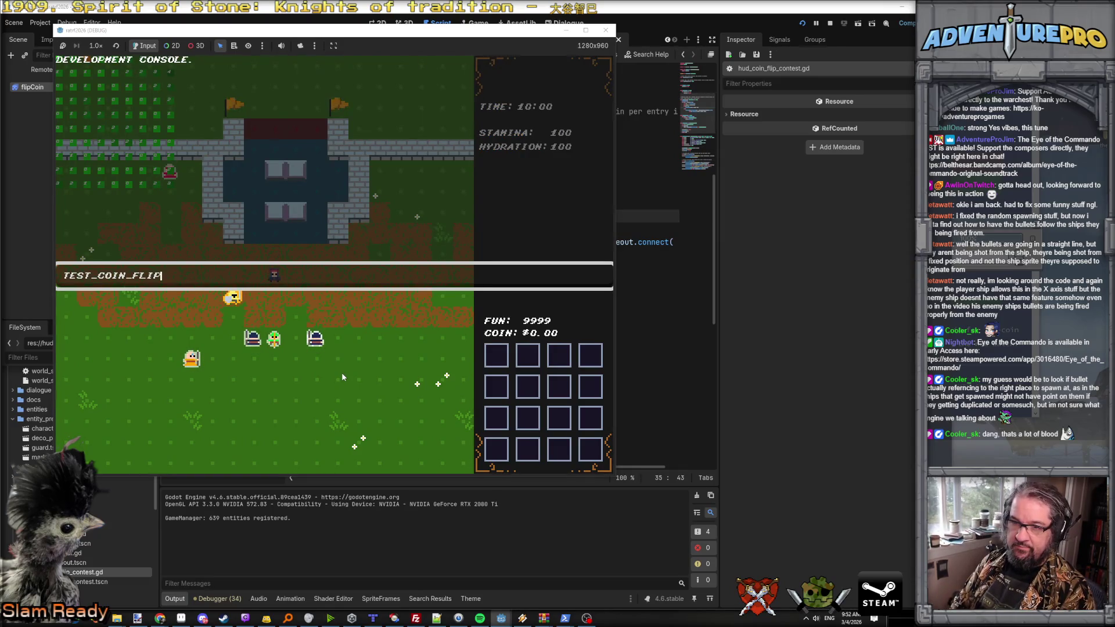
key("Return")
key("grave")
key("Up")
type("2")
key("Return")
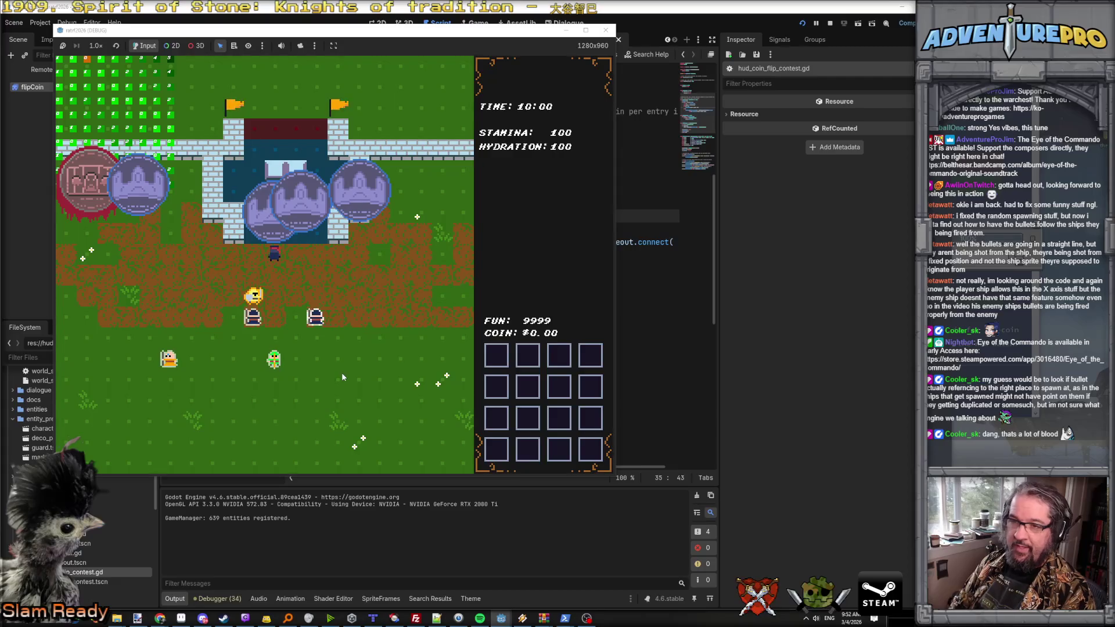
Step: Rerun the two-coin flip test twice from console history
key("grave")
key("Up")
key("Return")
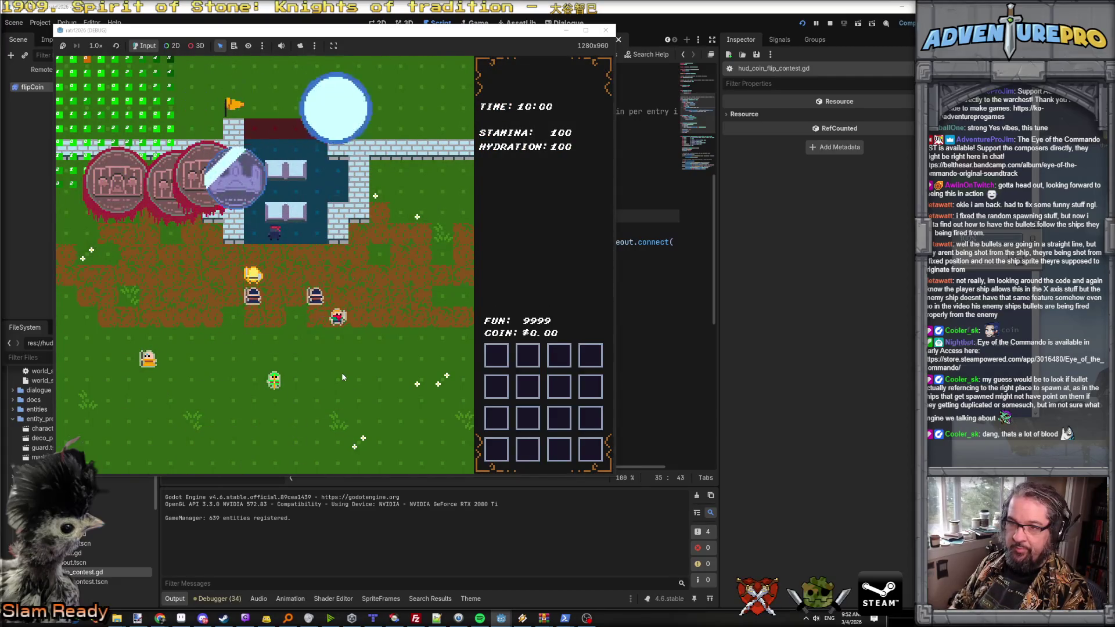
key("grave")
key("Up")
key("Return")
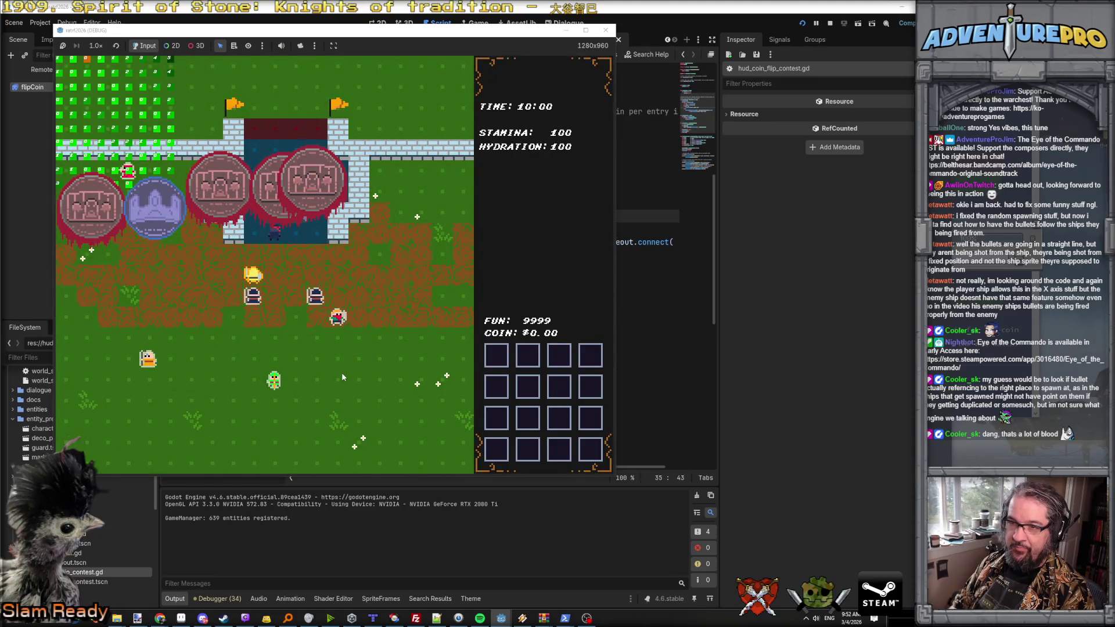
Step: Run TEST_COIN_FLIP 3 three times, then close the game with F8
key("grave")
key("Up")
key("Return")
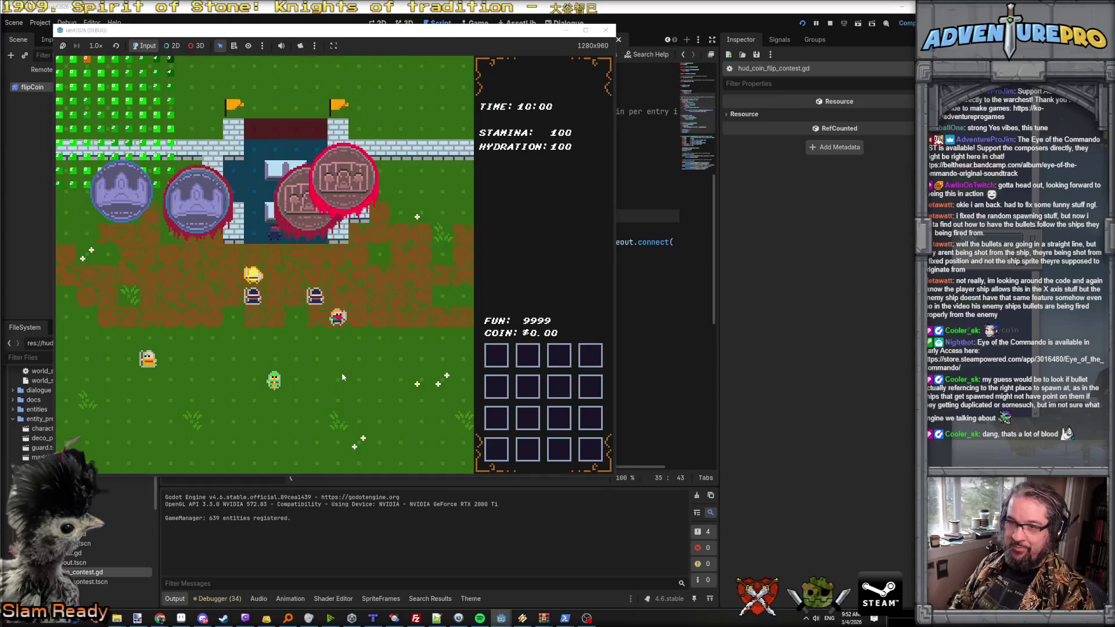
key("grave")
key("Up")
key("Return")
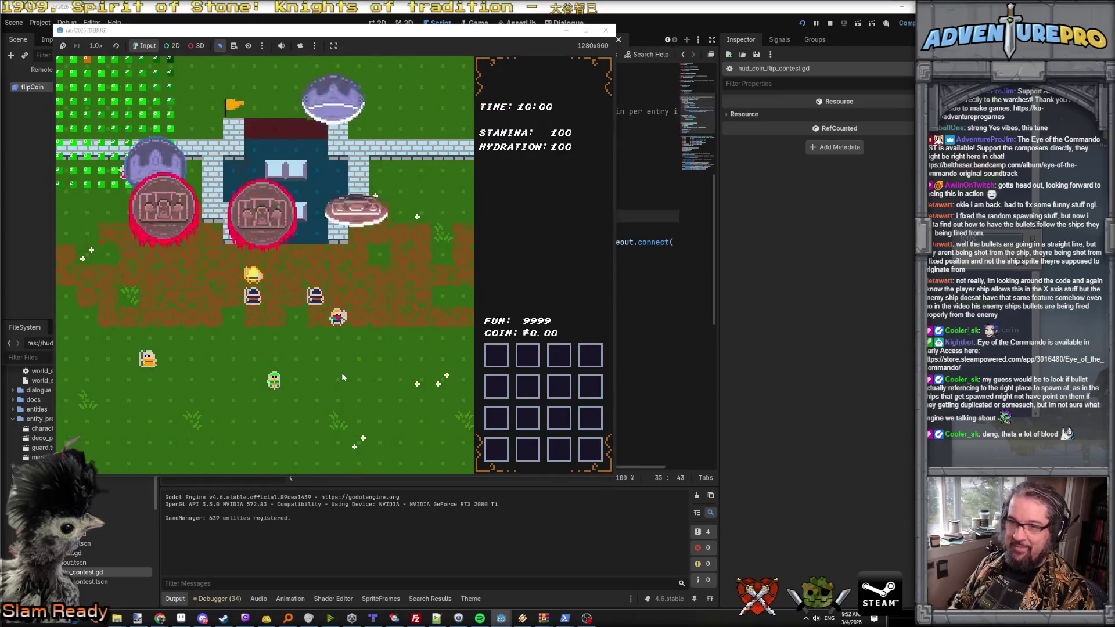
key("grave")
key("Up")
key("Return")
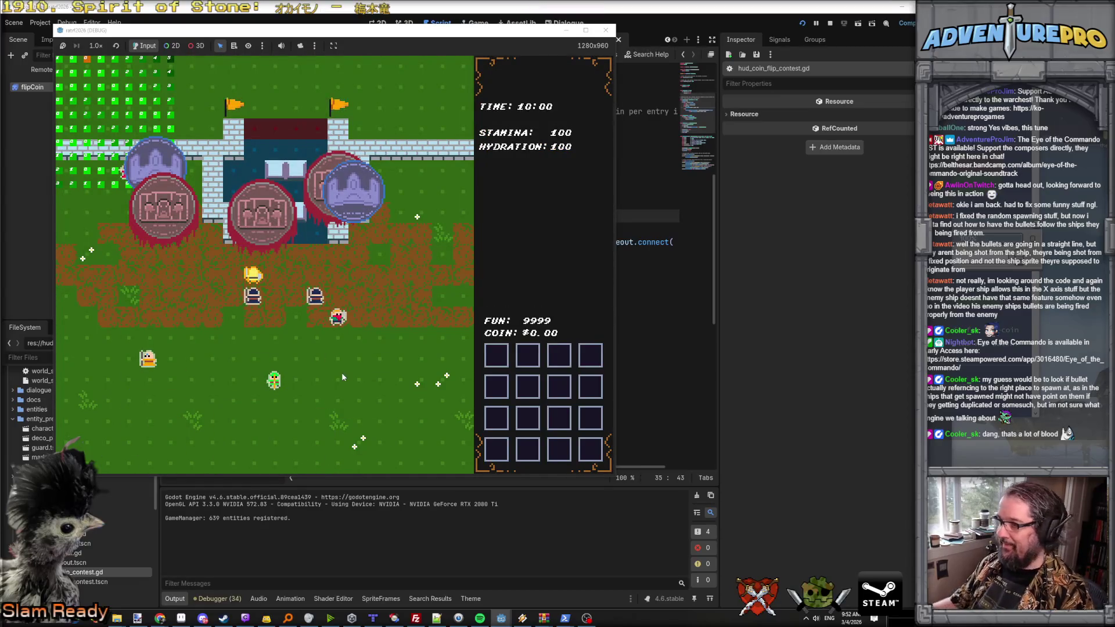
key("F8")
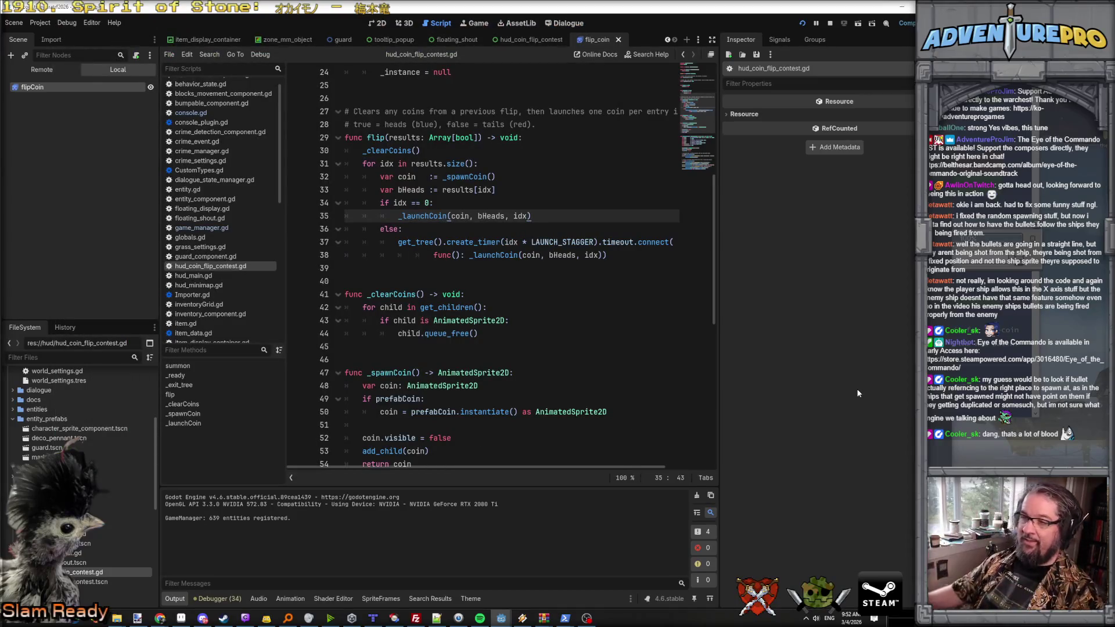
Step: Add var minX = 16.0 + 32 * idx and set startX to randf_range(minX, minX + 16.0)
left_click(429, 217, "ctrl")
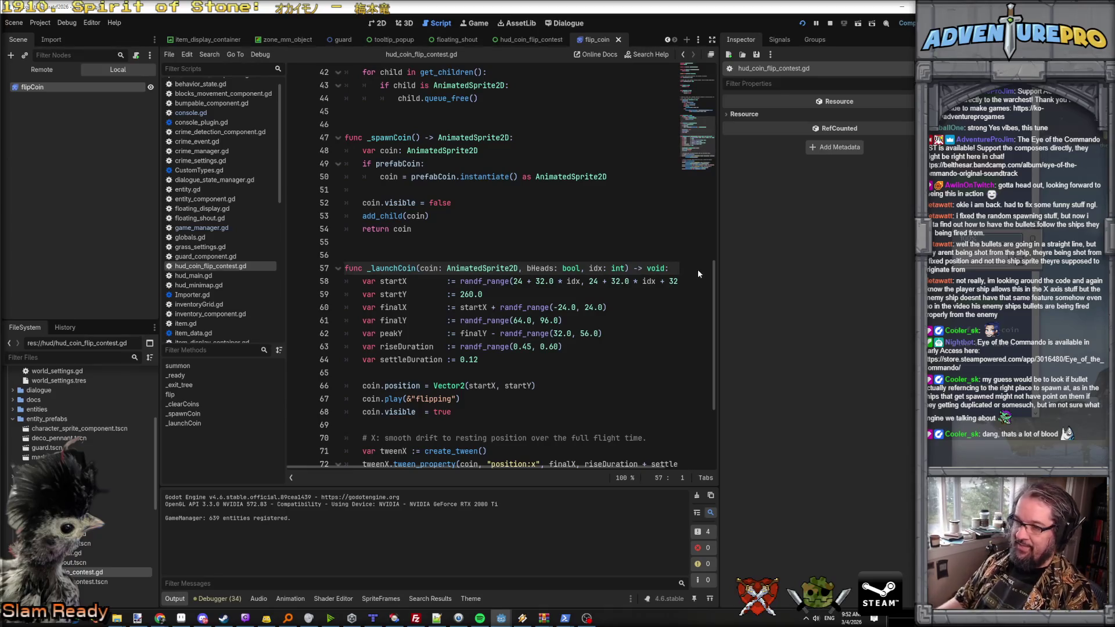
key("Down")
key("Return")
key("Up")
type("var ")
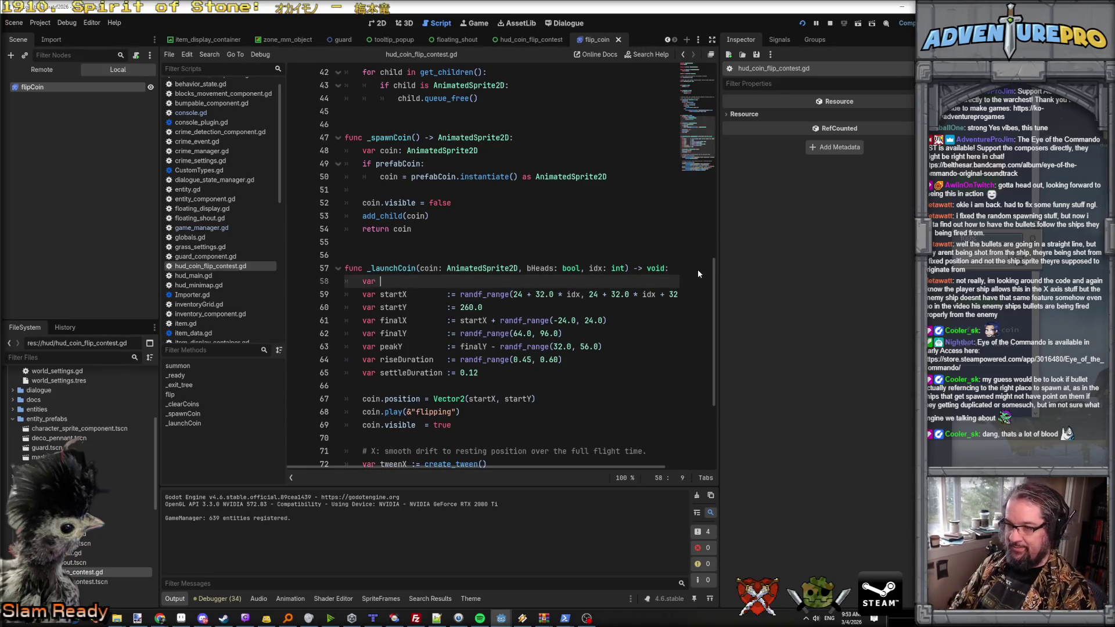
type("minX = 16 +")
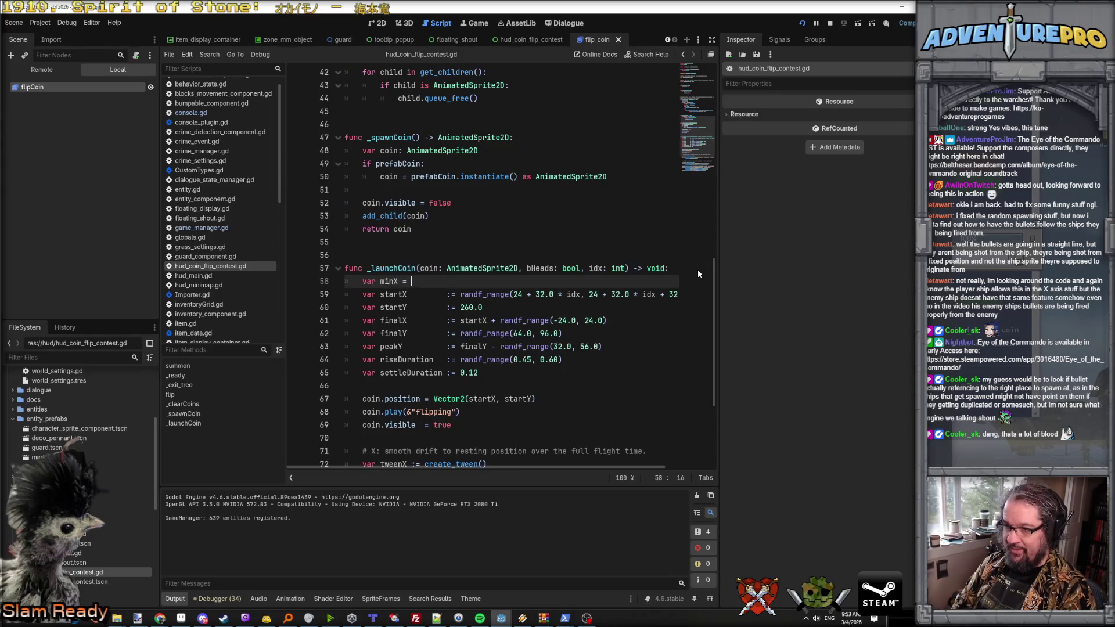
key("BackSpace")
key("BackSpace")
key("BackSpace")
type(".0 + 32 * ")
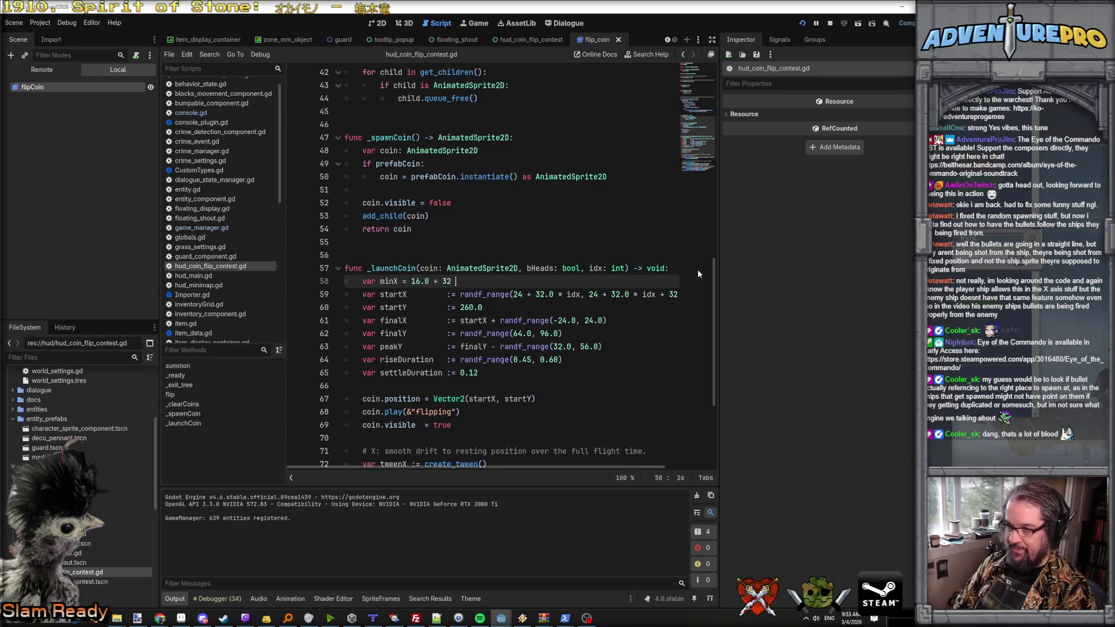
type("idx;")
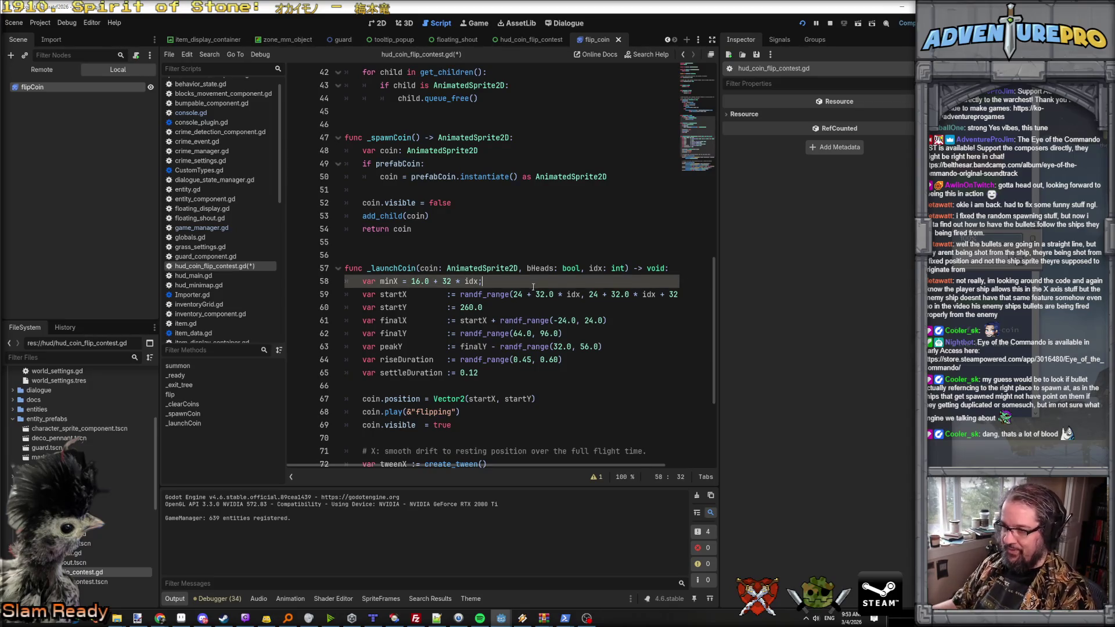
mouse_move(513, 294)
left_mouse_down()
mouse_move(673, 295)
mouse_move(663, 294)
left_mouse_up()
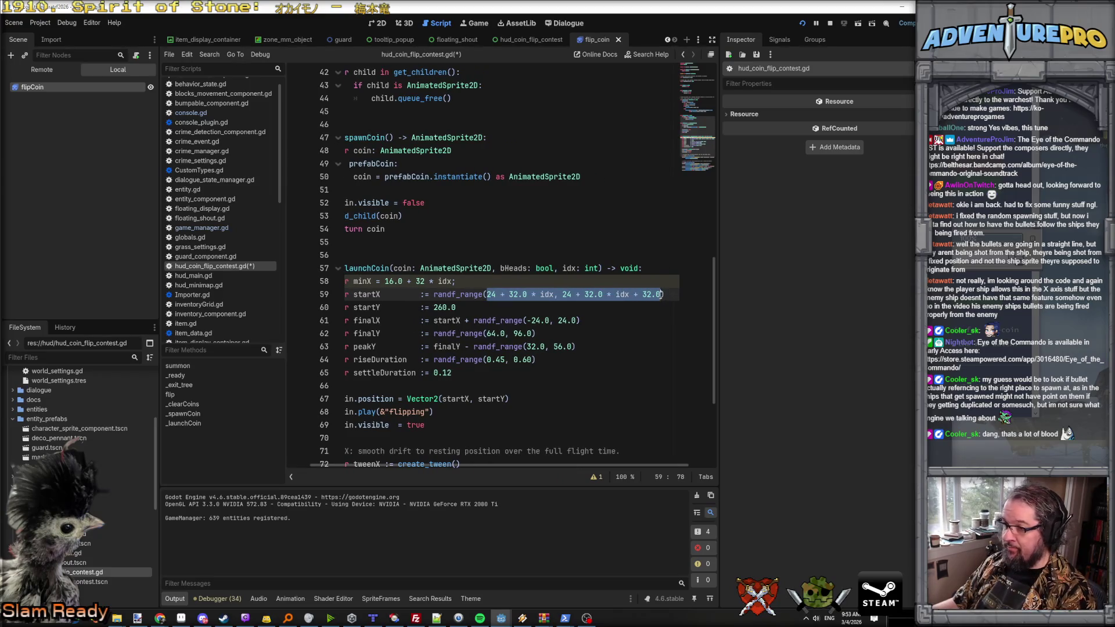
type("min")
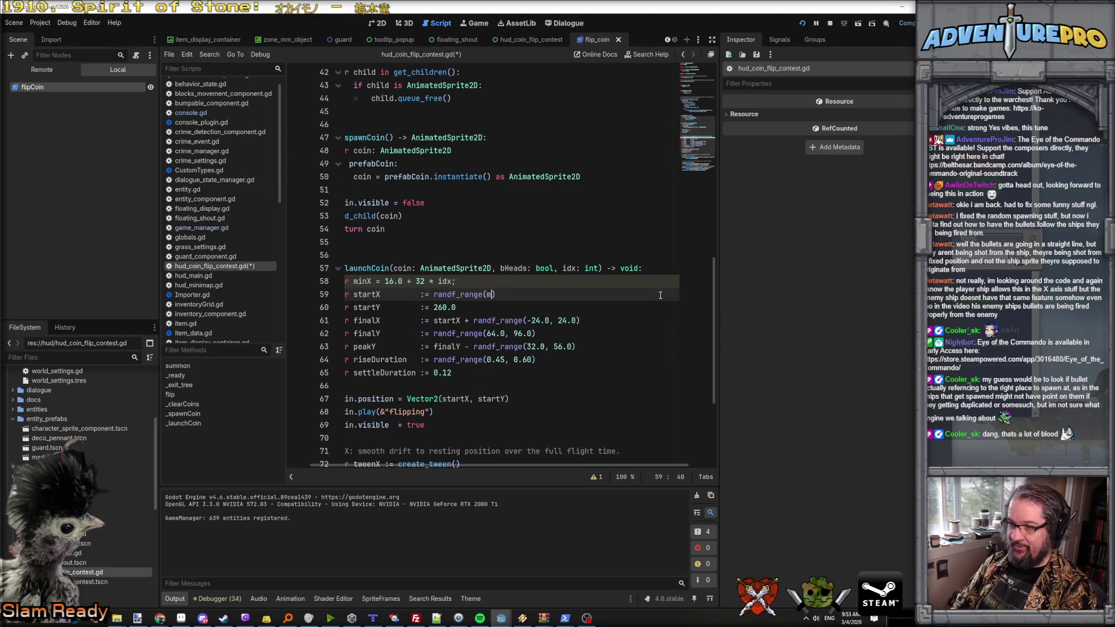
type("X, minX + 16")
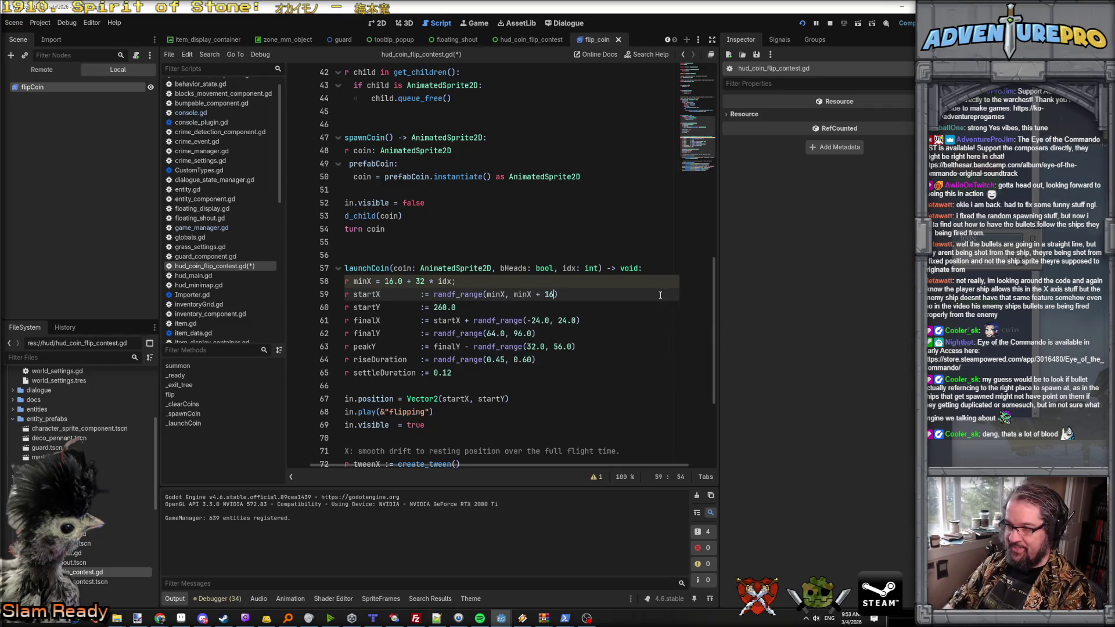
type(".0")
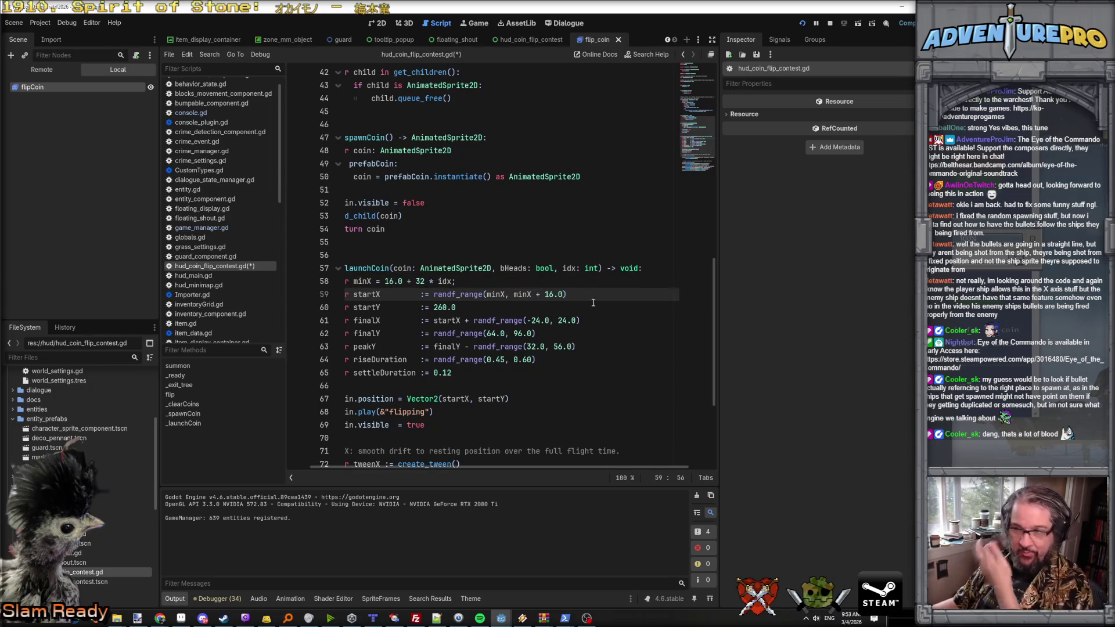
Step: Change the finalX drift range from ±24 to ±16 and save
key("Down")
left_click(534, 321)
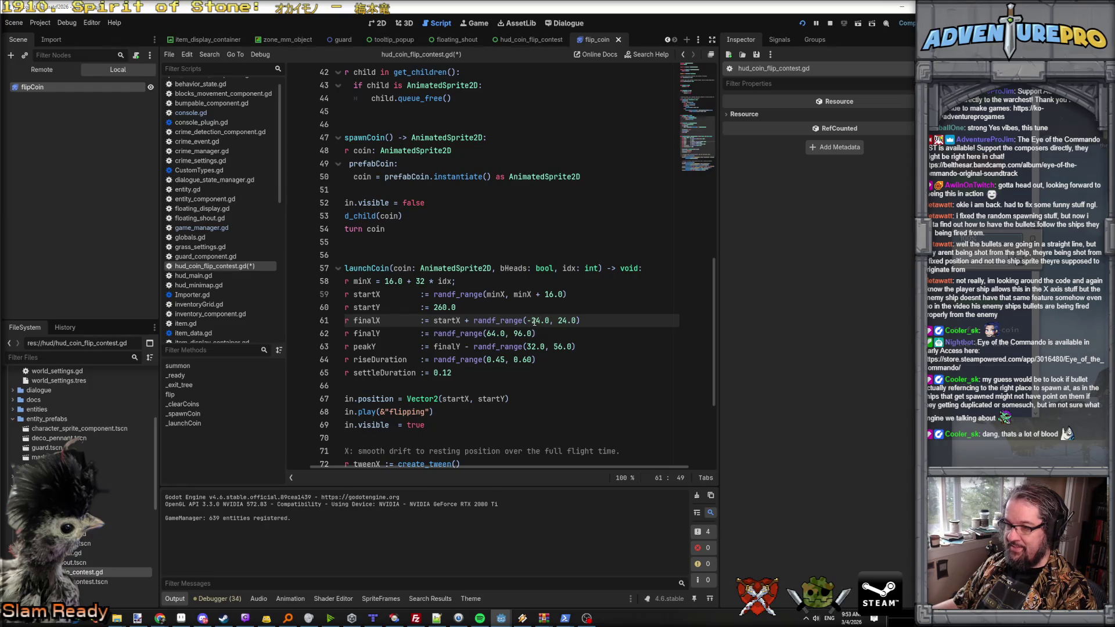
key("Delete")
key("Delete")
type("16")
key("Right")
key("Right")
key("Right")
key("Delete")
key("Delete")
type("15")
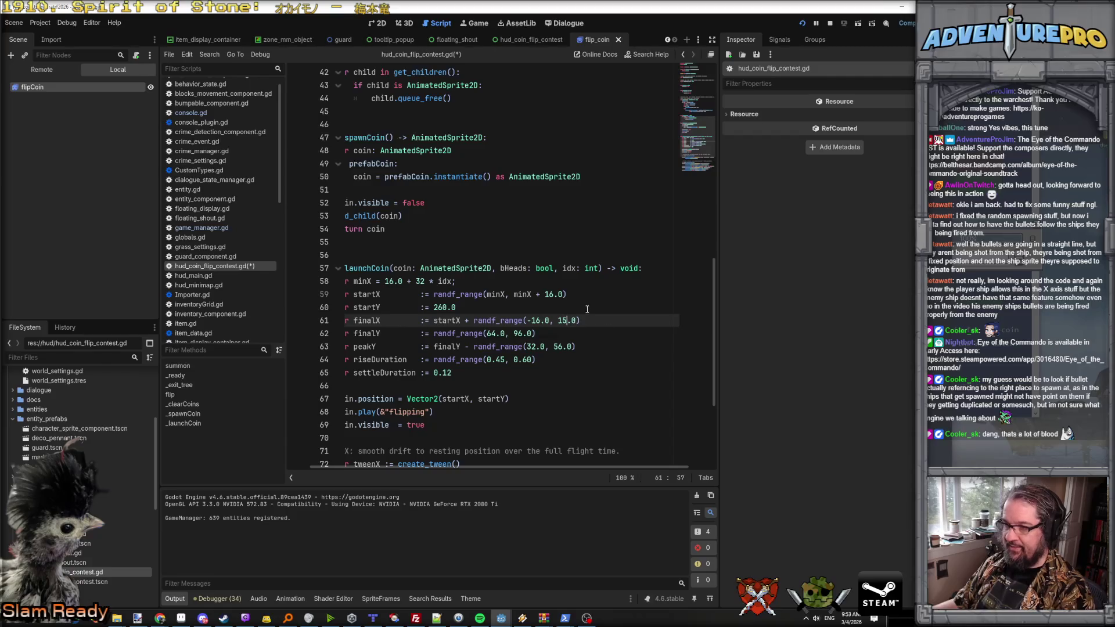
key("BackSpace")
type("6")
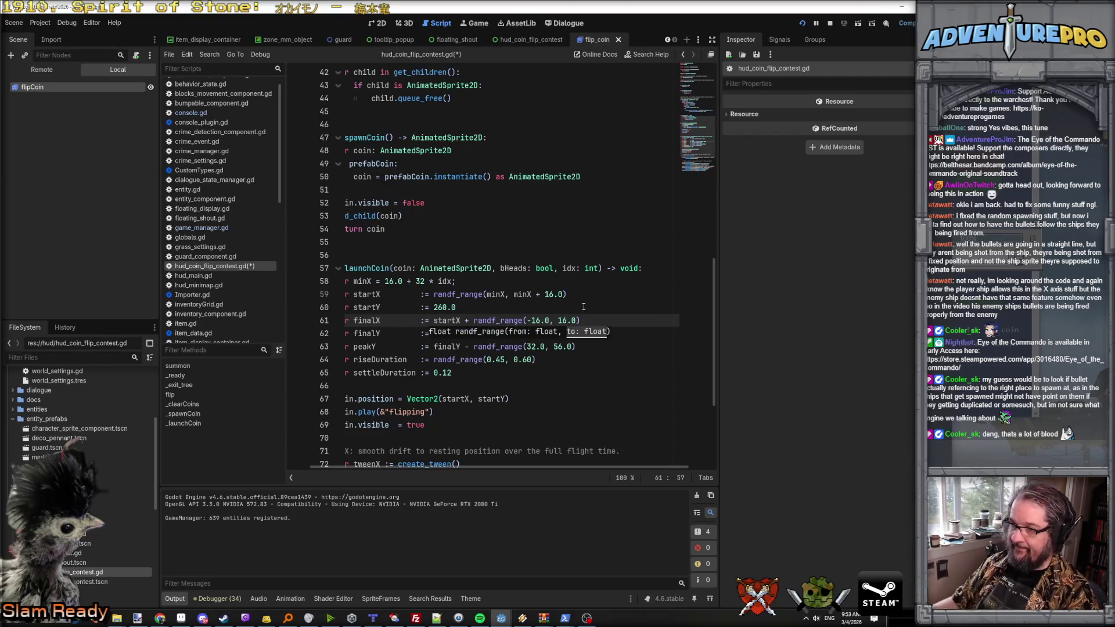
left_click(583, 307)
key("ctrl+s")
Step: Narrow the finalX drift further to randf_range(-8.0, 8.0) and save
scroll(598, 309, "left", 1)
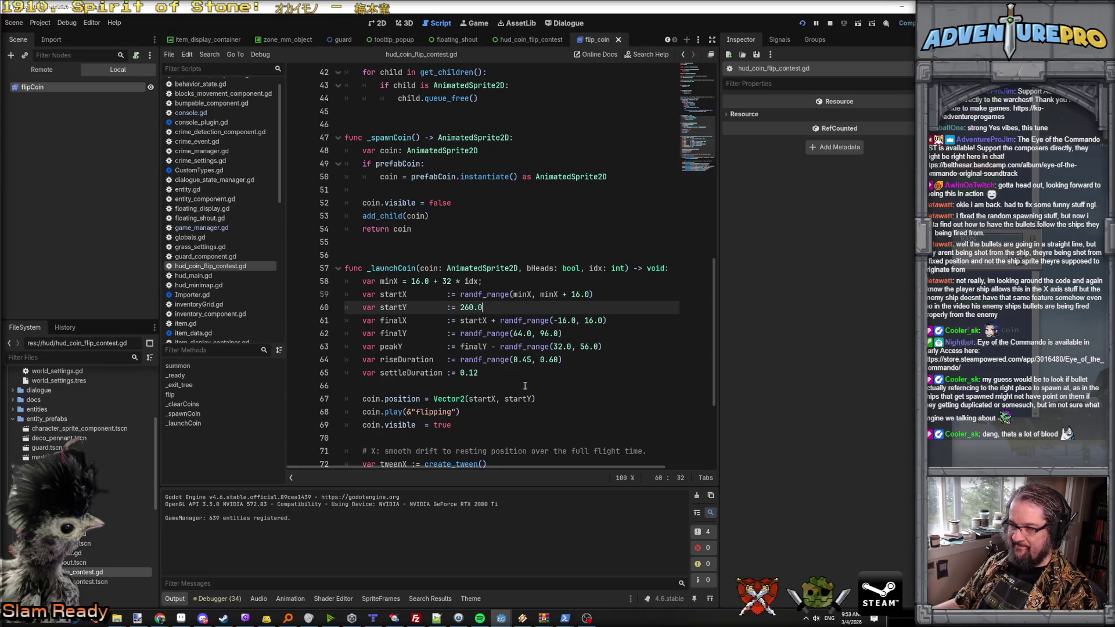
mouse_move(511, 329)
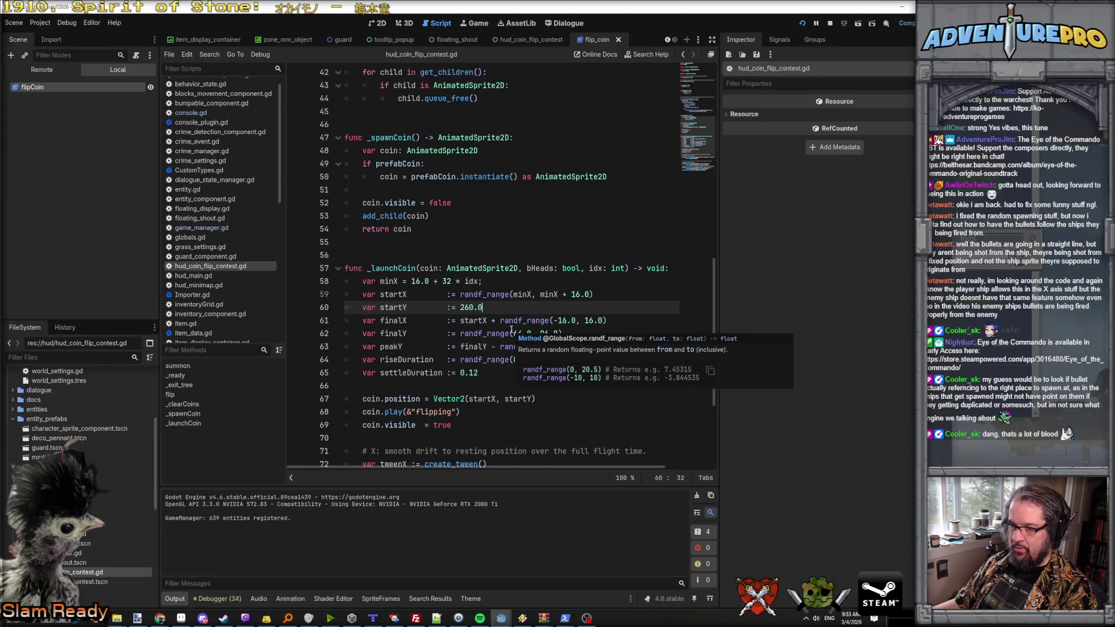
mouse_move(543, 618)
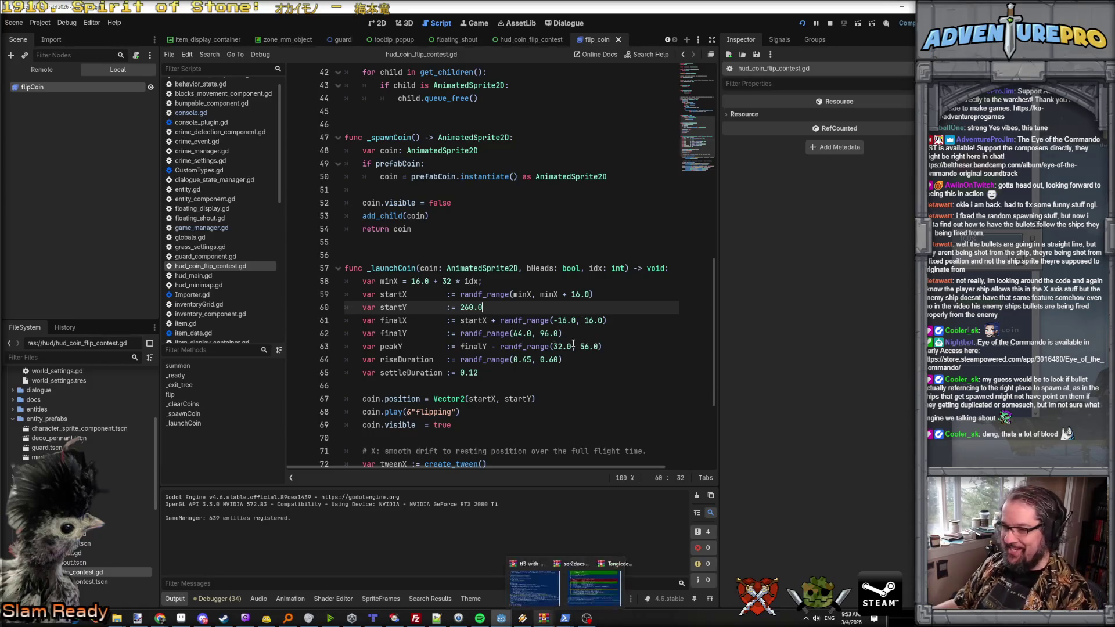
double_click(566, 320)
type("8")
double_click(588, 321)
type("8")
left_click(593, 295)
key("ctrl+s")
mouse_move(522, 612)
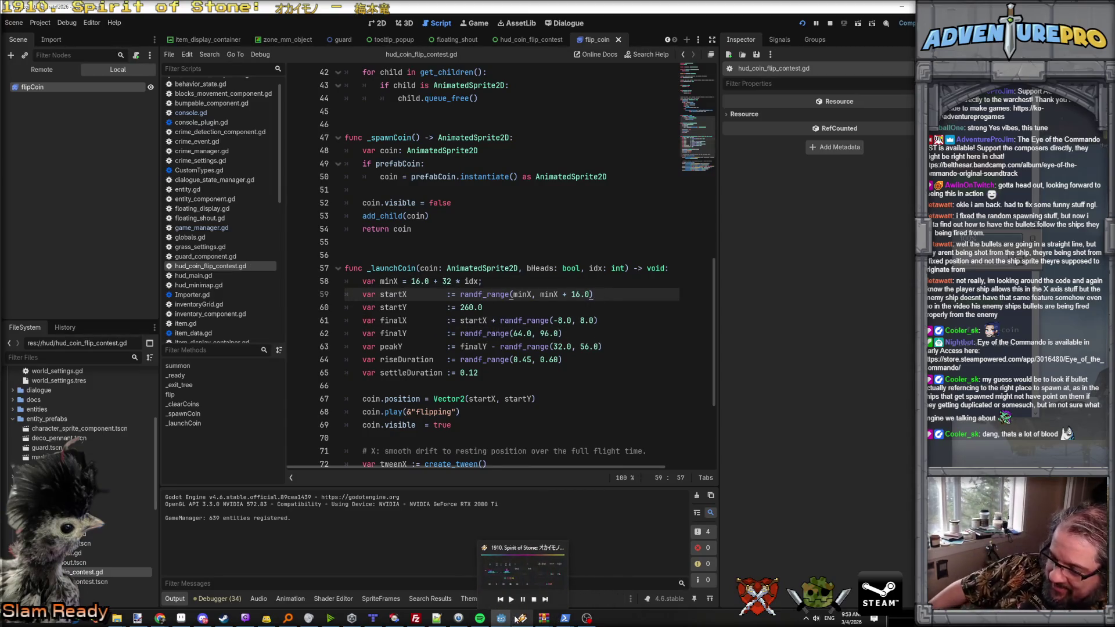
mouse_move(564, 620)
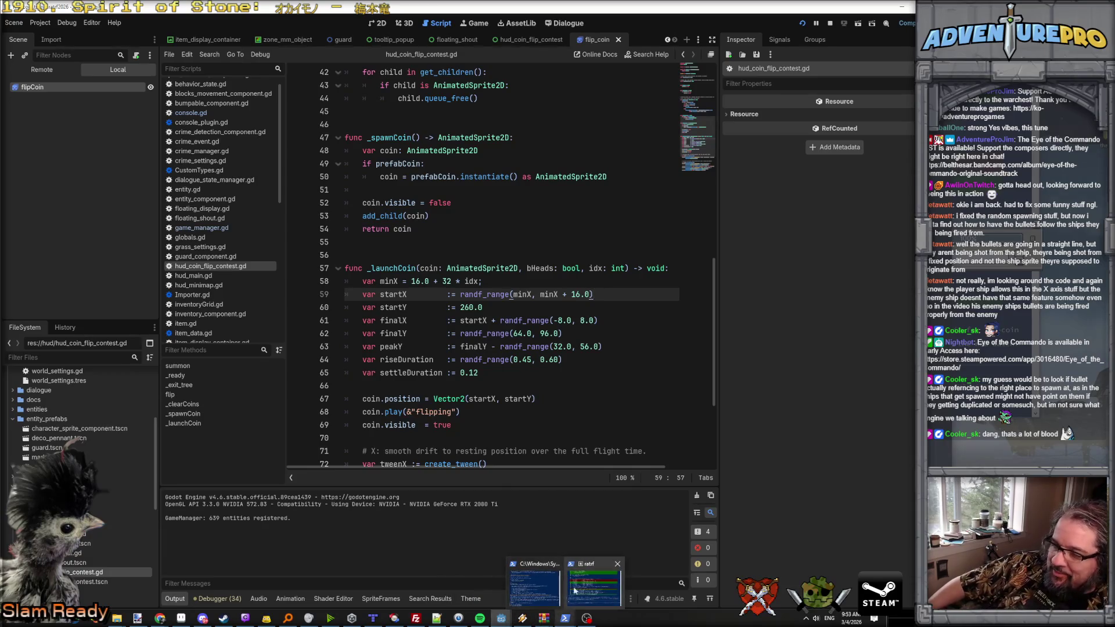
key("alt+Tab")
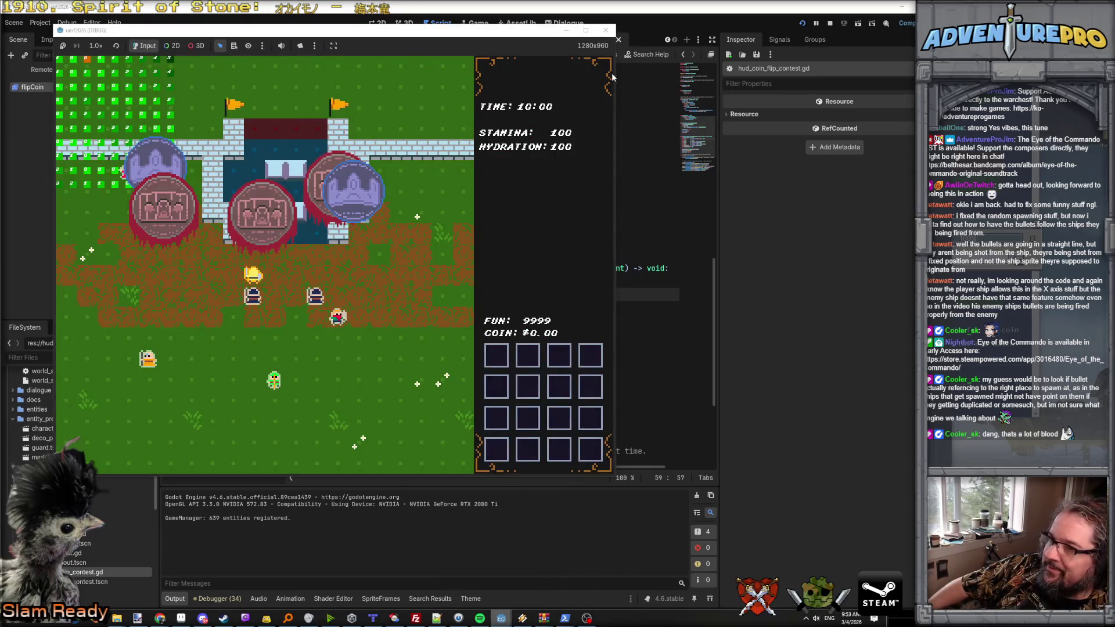
Step: Relaunch the game and run TEST_COIN_FLIP 5 twice from the dev console
left_click(803, 23)
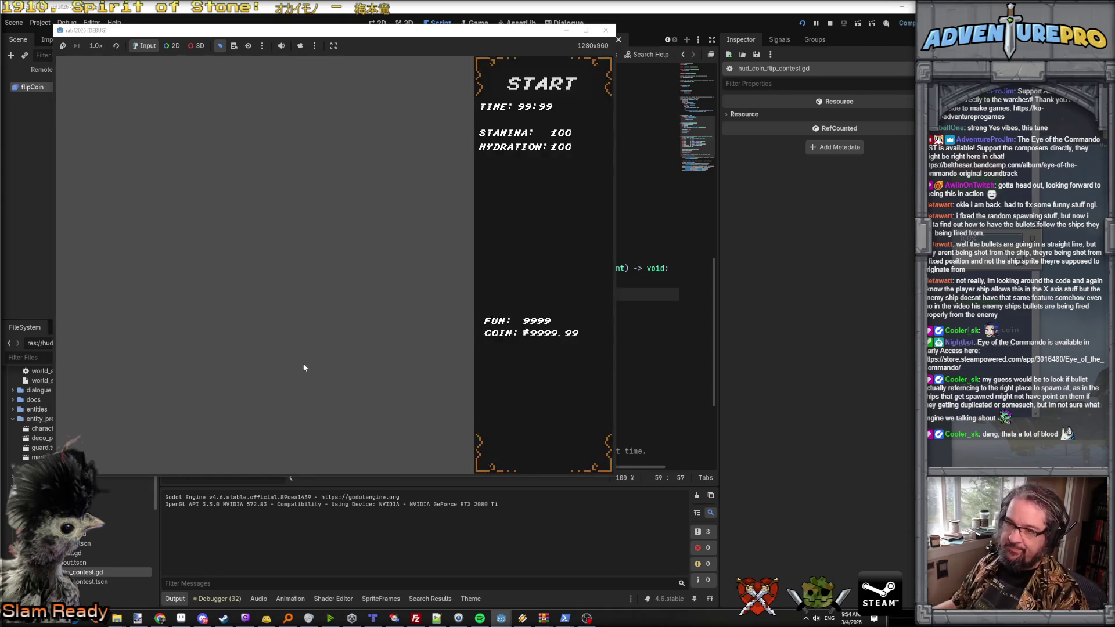
key("grave")
type("TEST_COIN_FLIP 5")
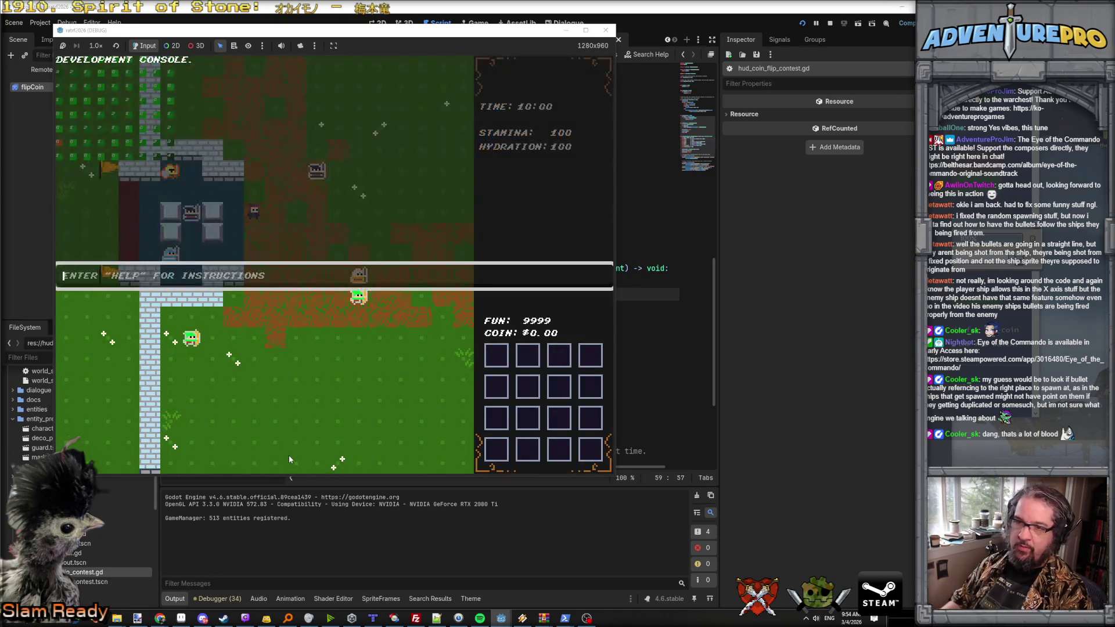
key("Return")
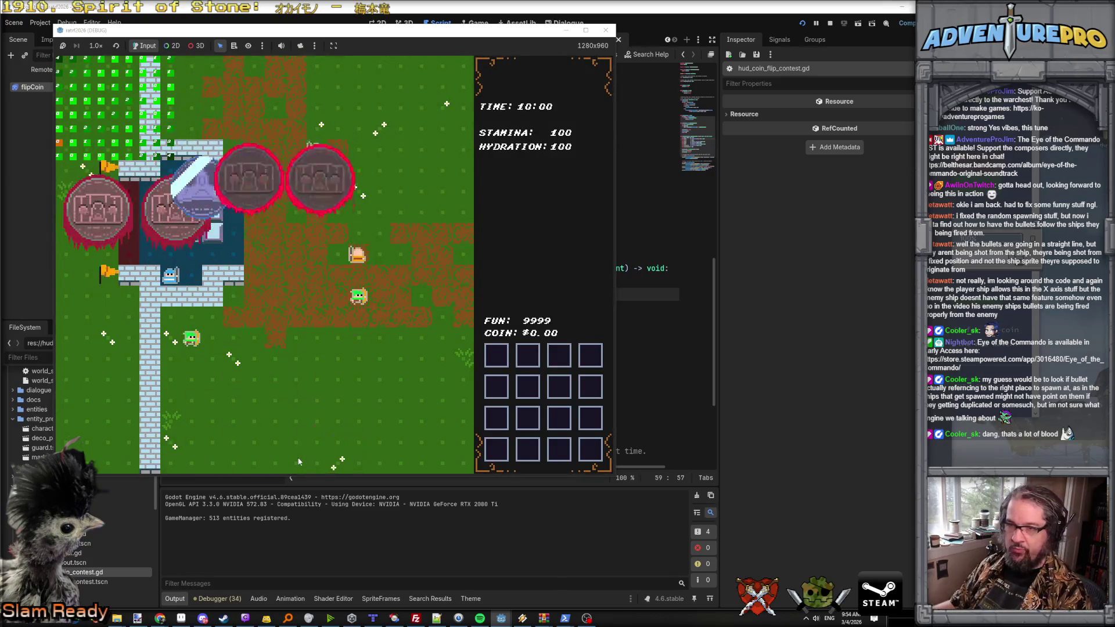
key("grave")
key("Up")
key("Return")
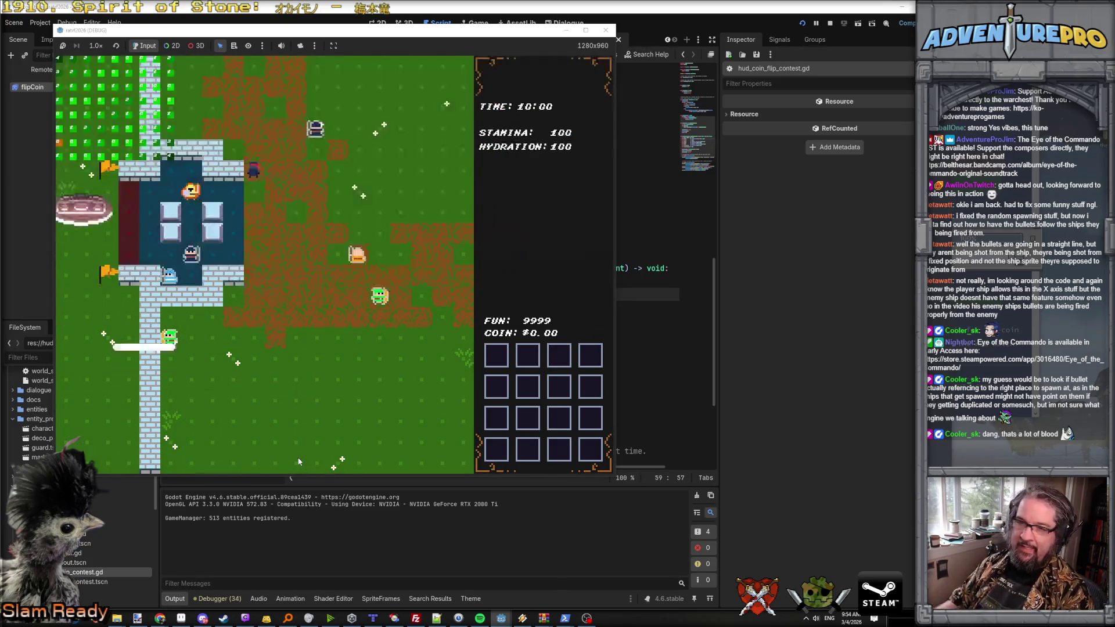
Step: Rerun the five-coin flip test four more times from console history
key("grave")
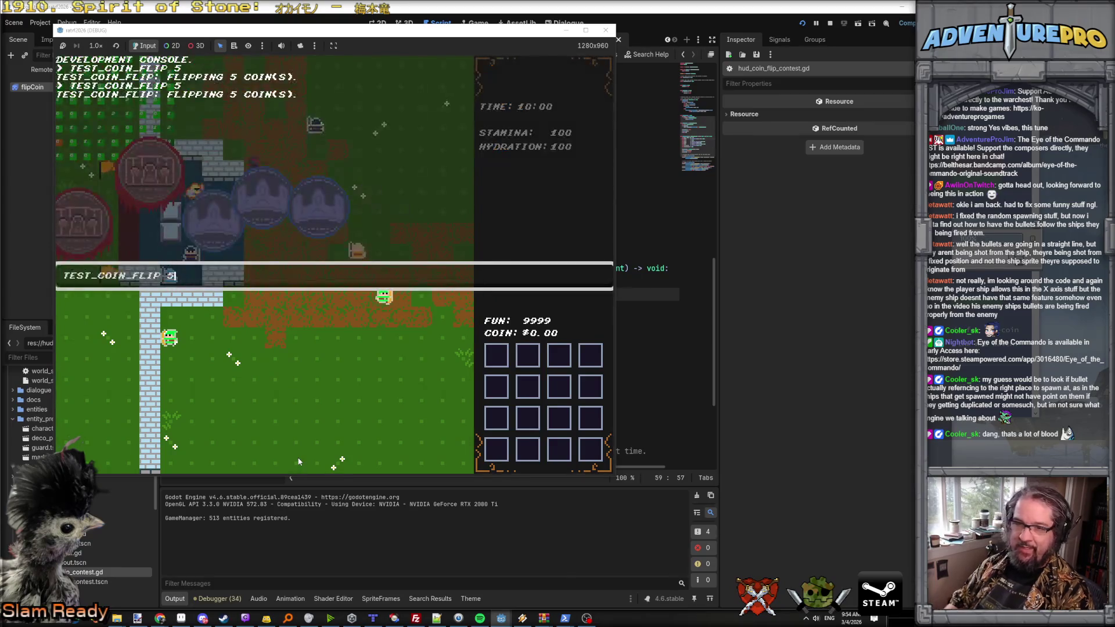
key("Up")
key("Return")
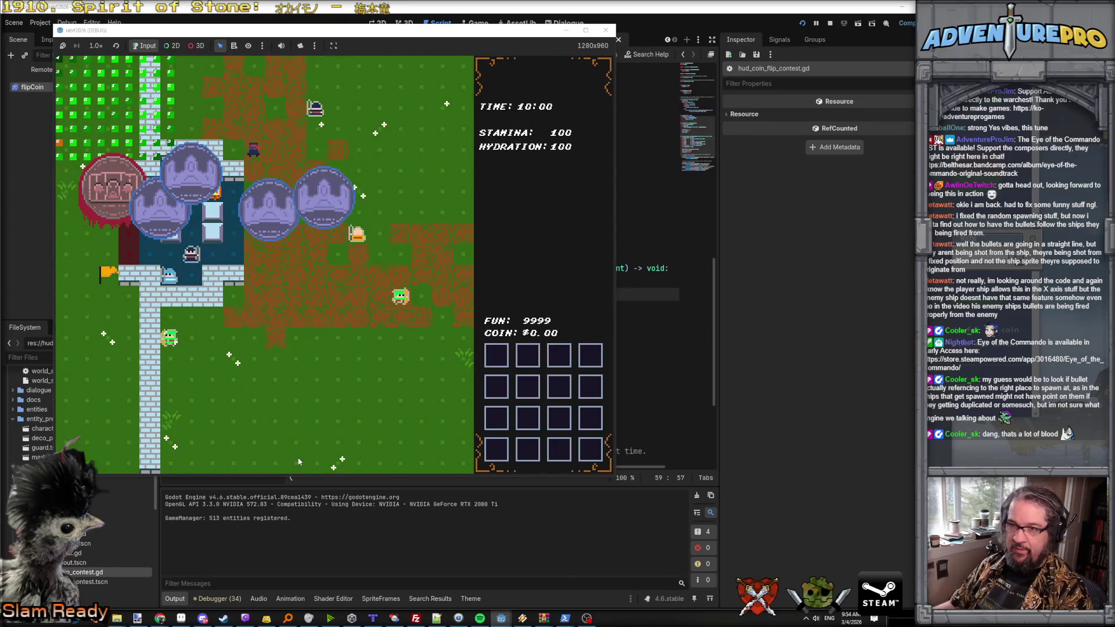
key("grave")
key("Up")
key("Return")
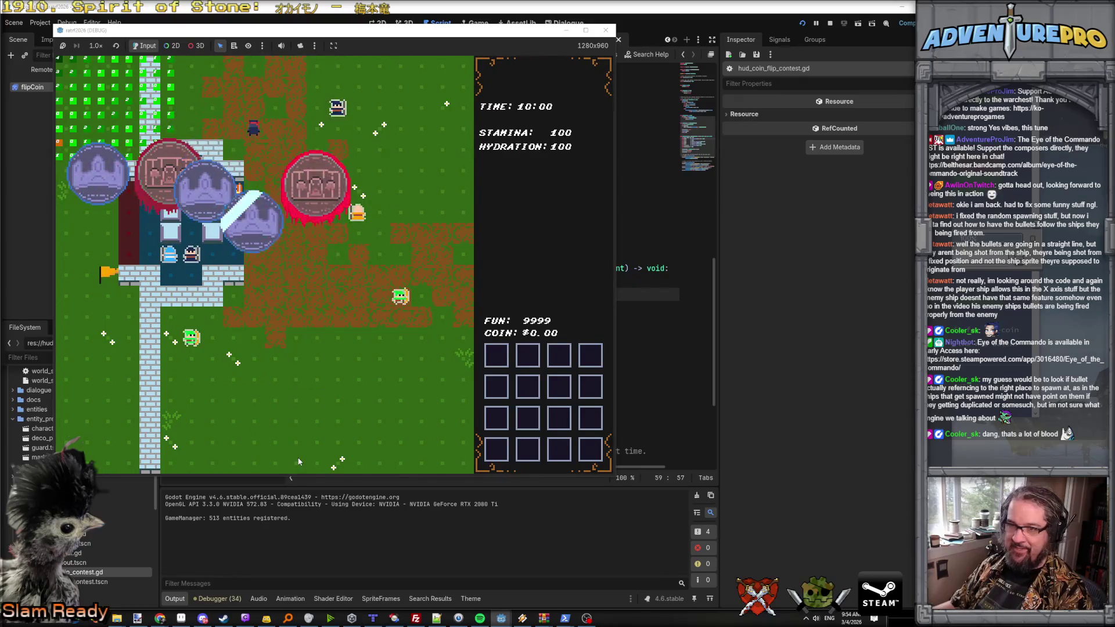
key("grave")
key("Up")
key("Return")
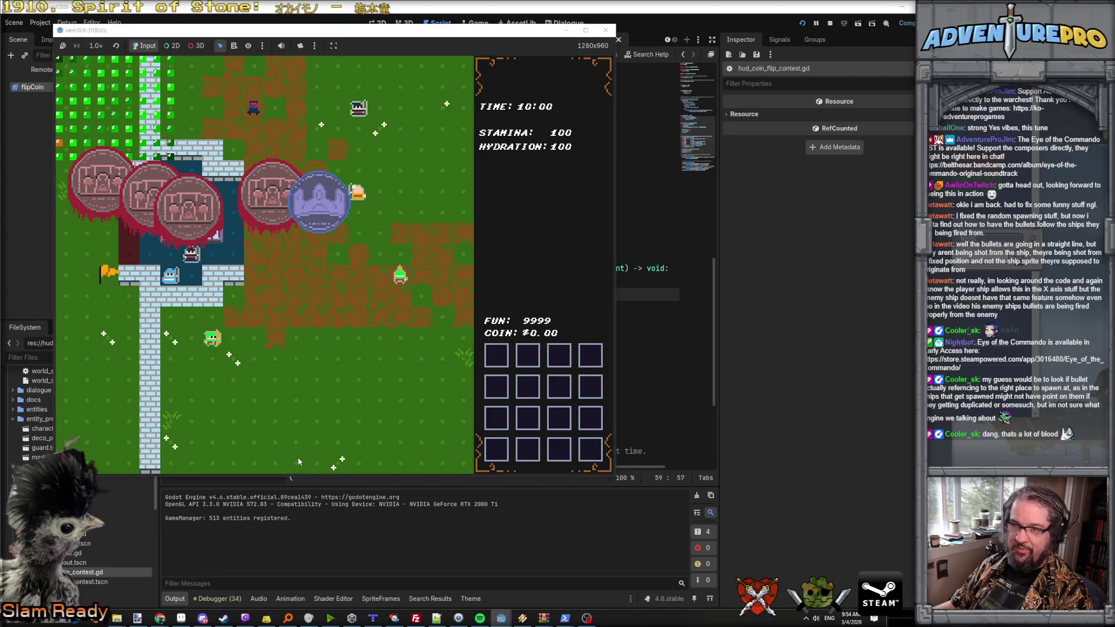
key("grave")
key("Up")
key("Return")
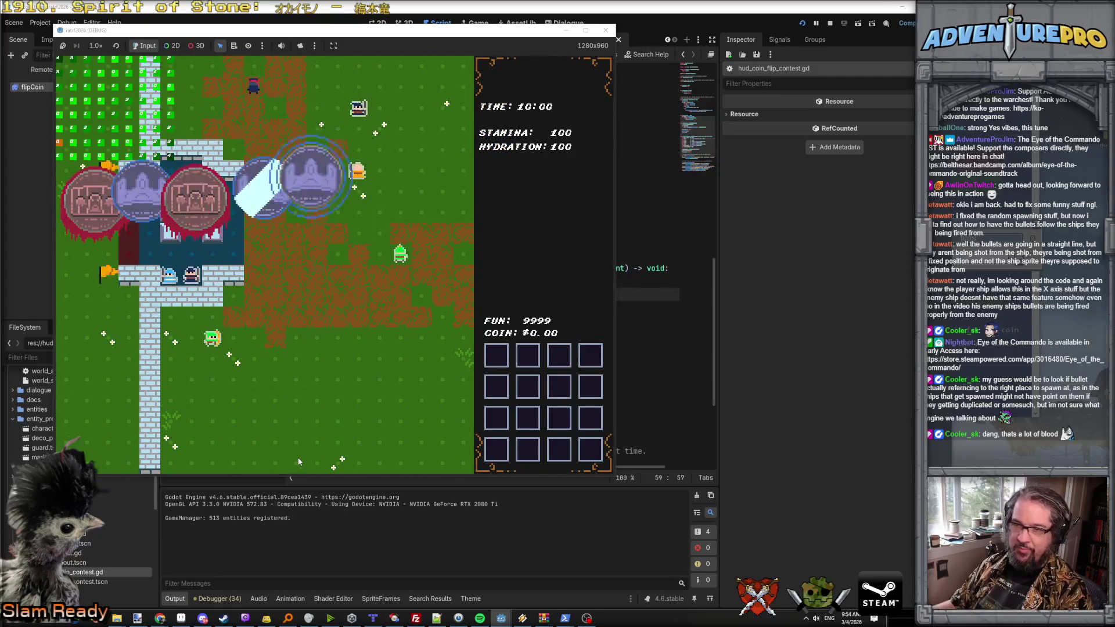